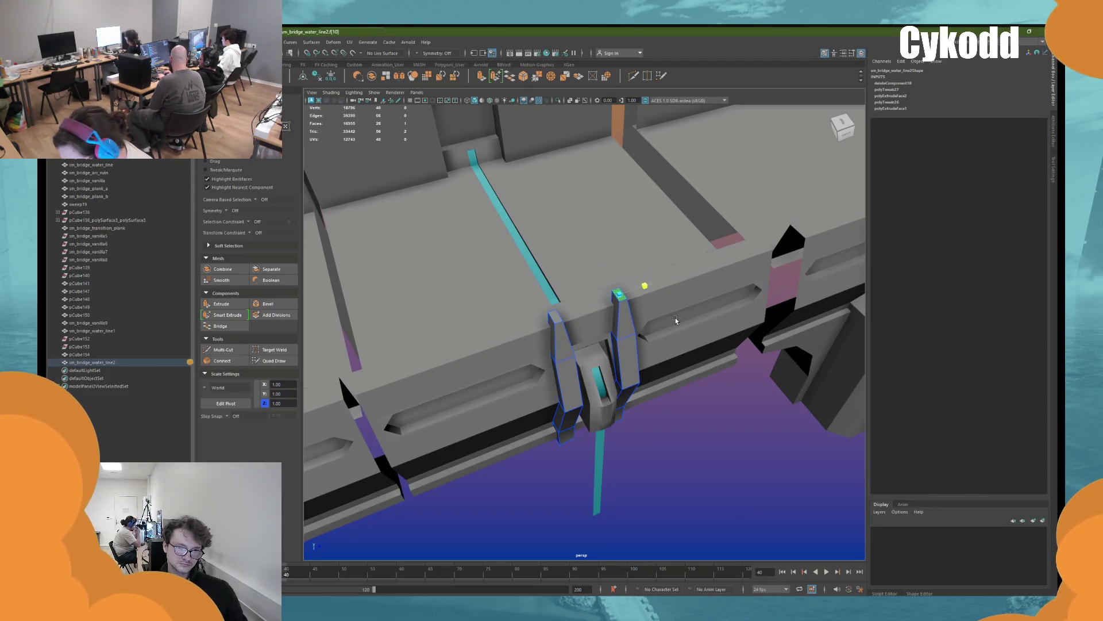
# Leave vertex mode, then select the pCube154 bridge section and frame the view on it
pyautogui.rightClick(686, 411)
pyautogui.click(686, 411)
pyautogui.moveTo(686, 411)
pyautogui.keyDown('alt'); pyautogui.mouseDown()
pyautogui.moveTo(769, 402)
pyautogui.moveTo(718, 417)
pyautogui.mouseUp(); pyautogui.keyUp('alt')
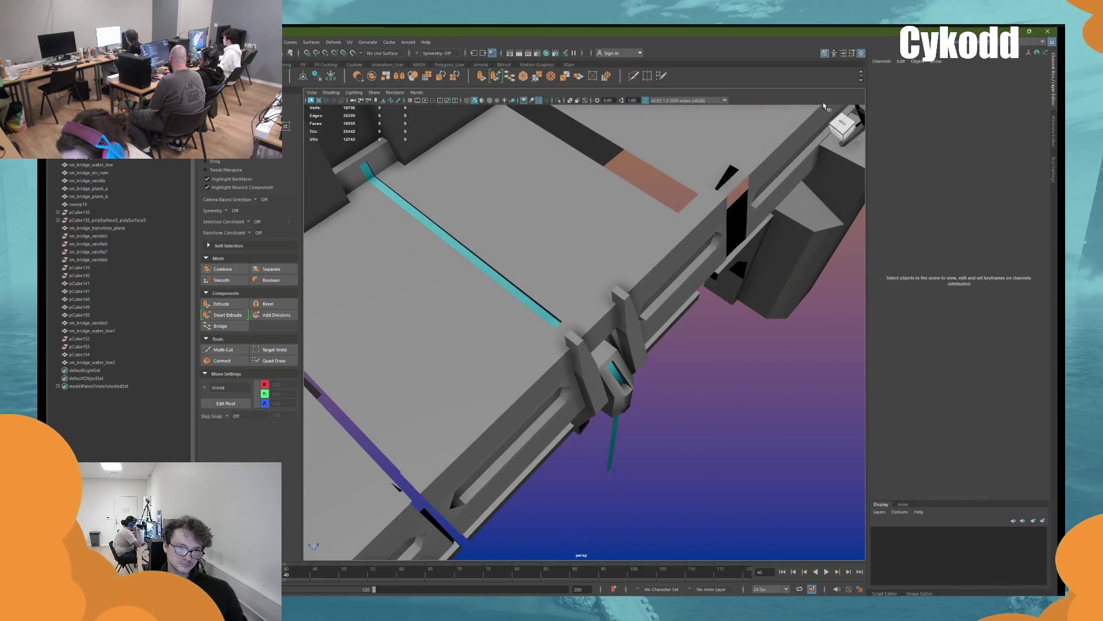
pyautogui.moveTo(896, 41)
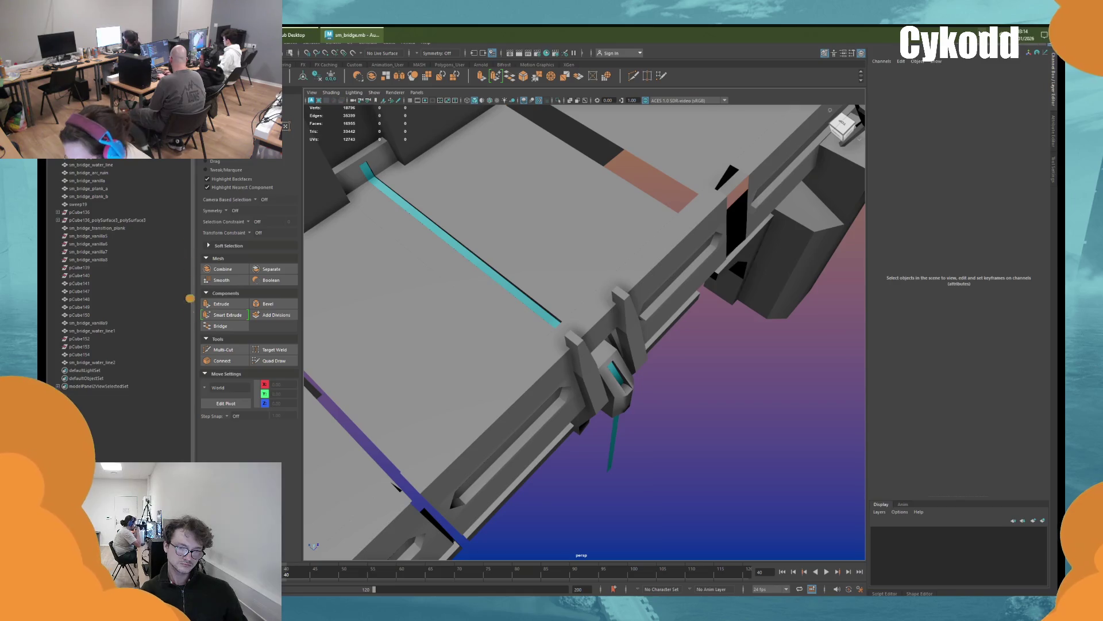
pyautogui.keyDown('alt'); pyautogui.moveTo(609, 310); pyautogui.dragTo(589, 325); pyautogui.keyUp('alt')
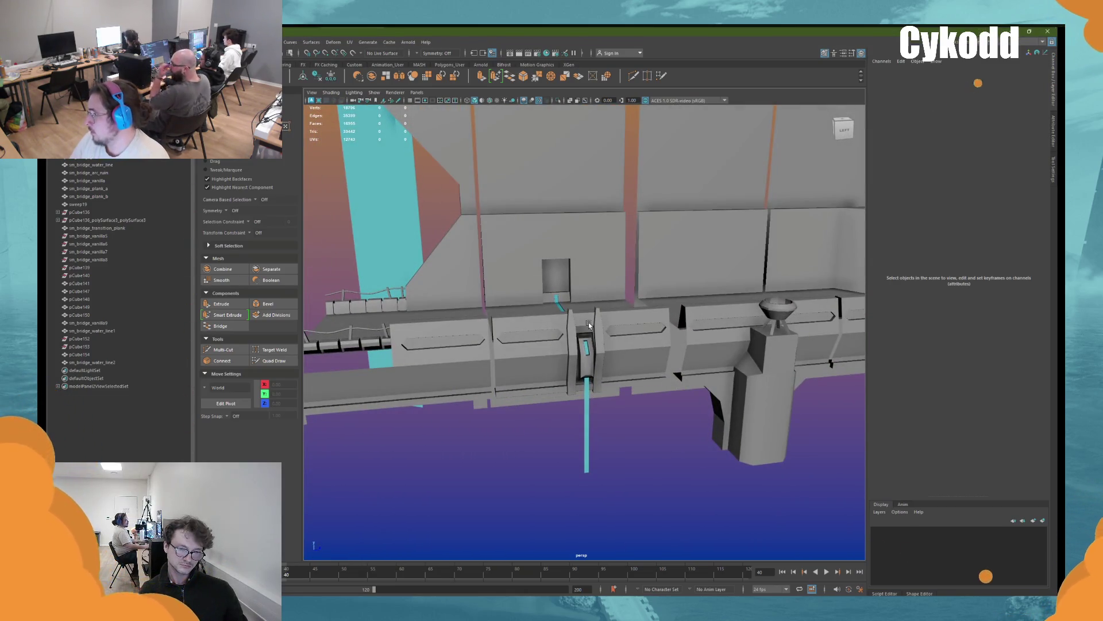
pyautogui.click(589, 325)
pyautogui.press('f')
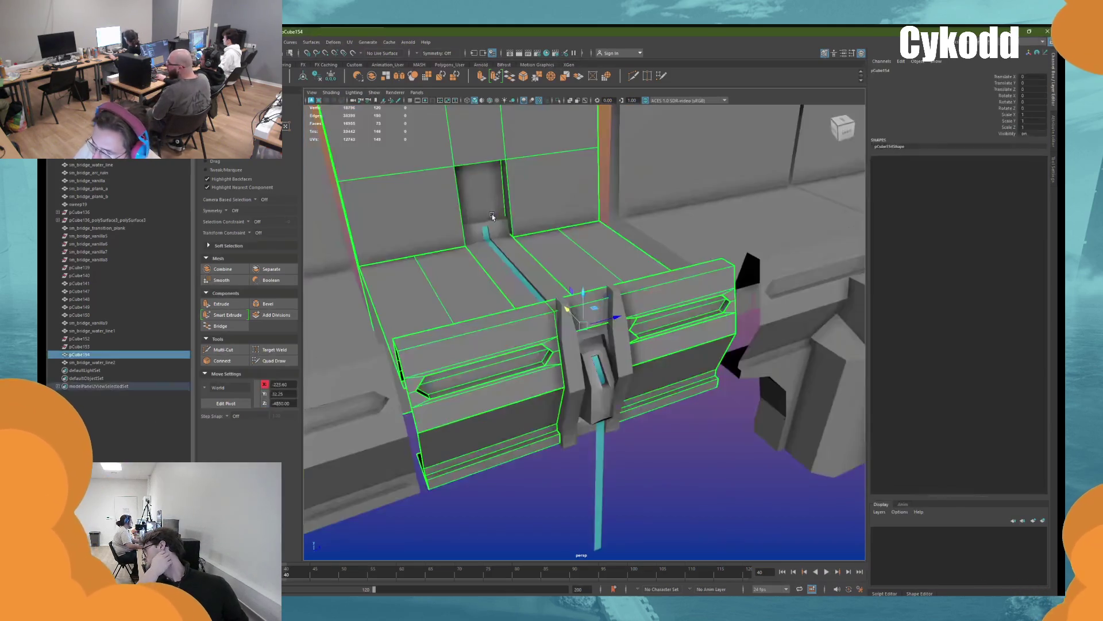
# Select sm_bridge_water_line1 and switch the workspace to UV Editing
pyautogui.click(490, 235)
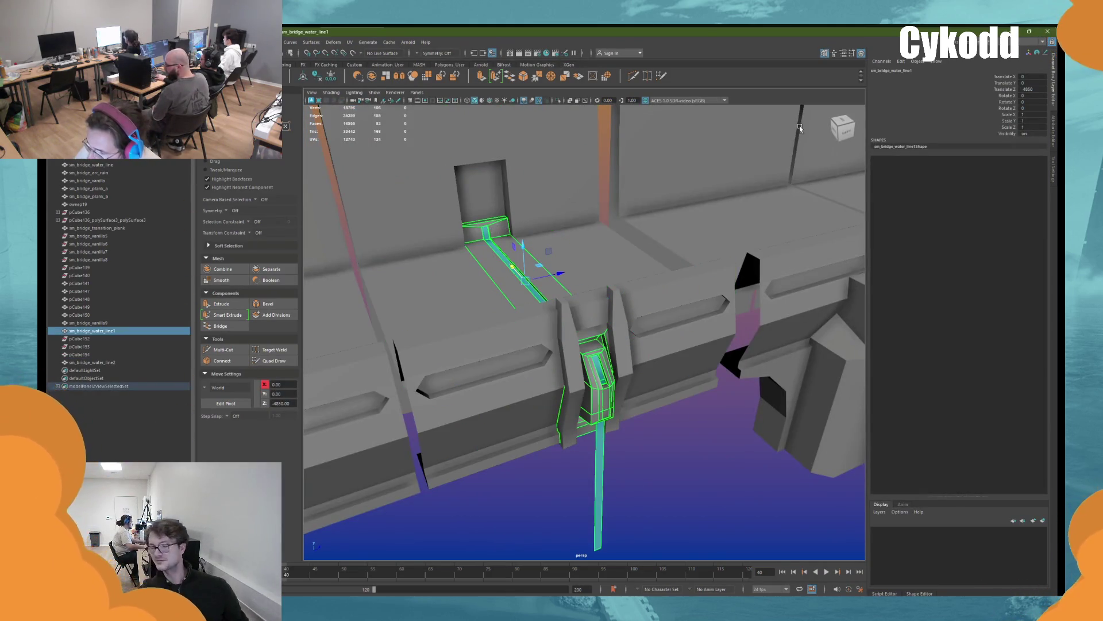
pyautogui.click(1043, 41)
pyautogui.click(972, 91)
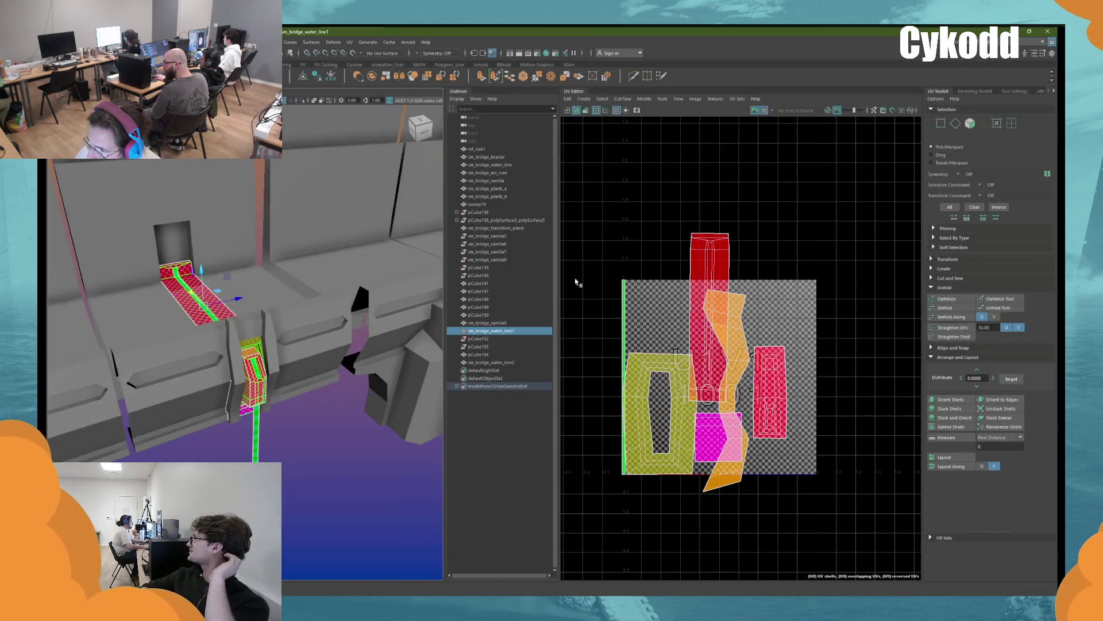
# Unfold sm_bridge_water_line1's UVs and orient its shells straight
pyautogui.click(943, 317)
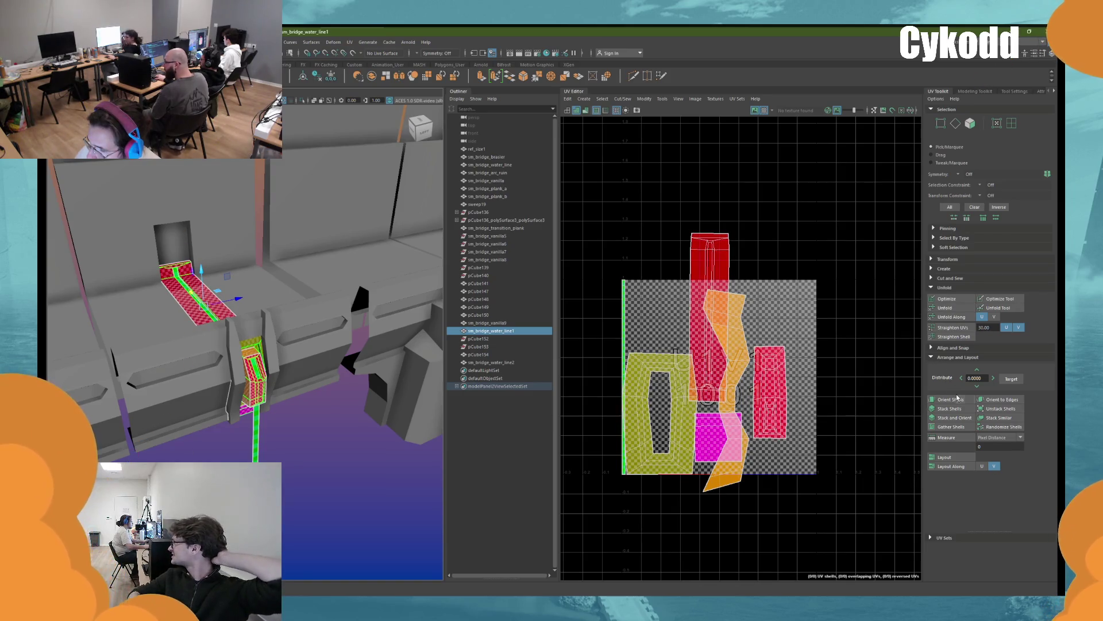
pyautogui.click(956, 308)
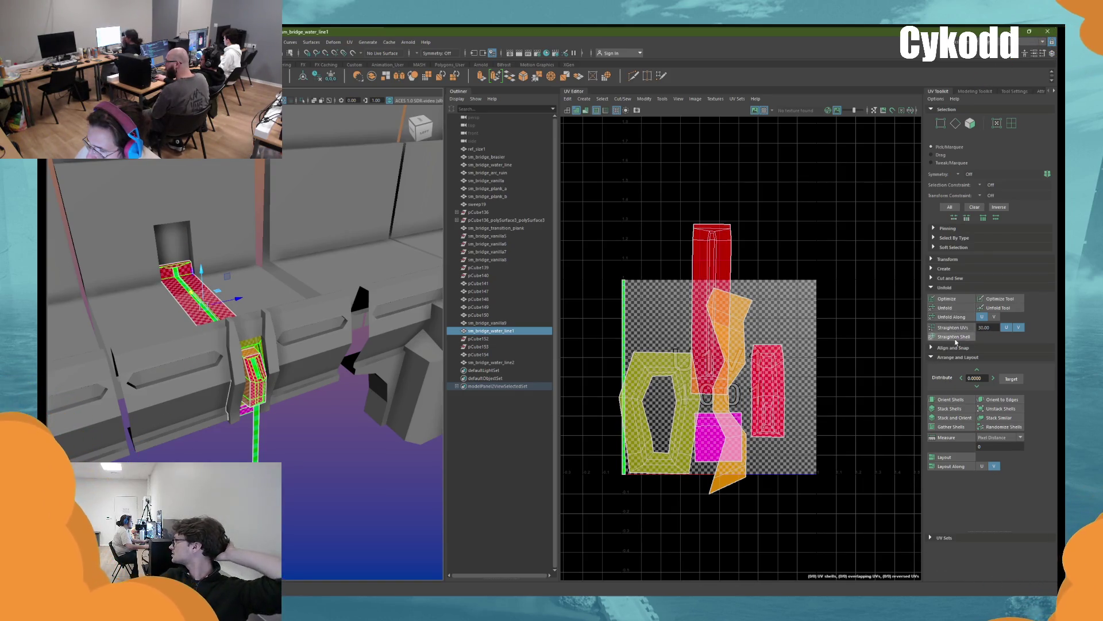
pyautogui.click(955, 399)
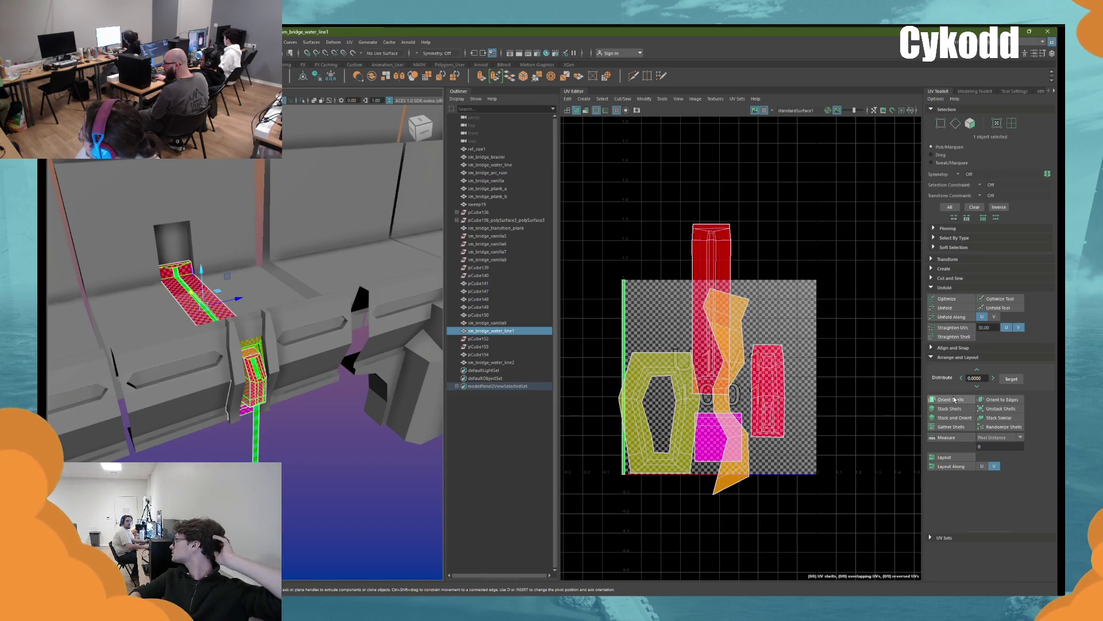
# Apply a planar UV projection to sm_bridge_water_line2
pyautogui.click(228, 334)
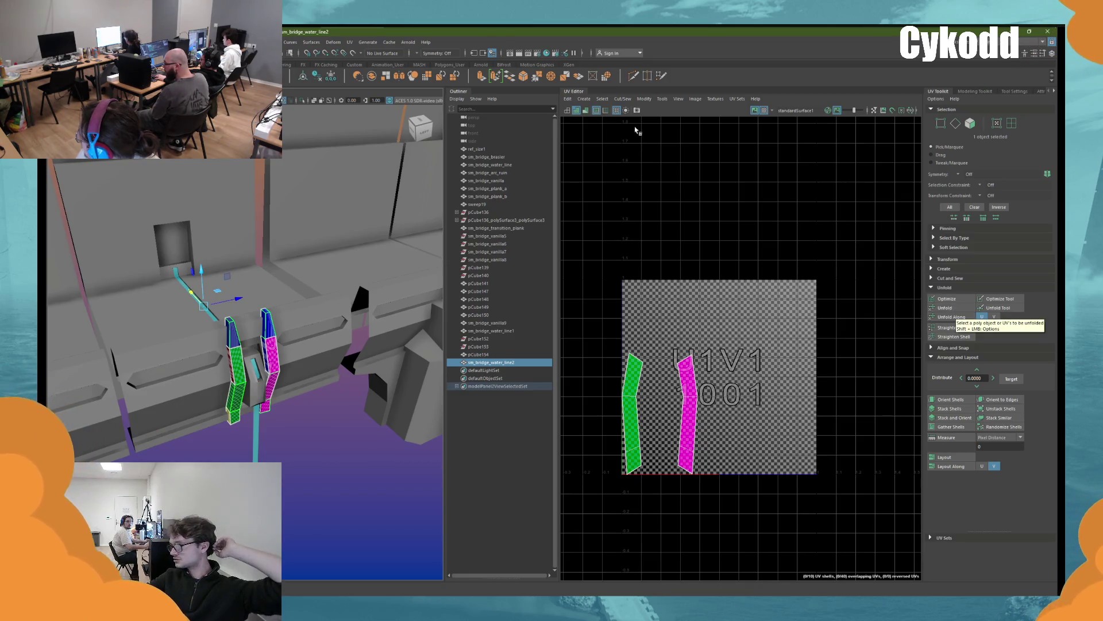
pyautogui.click(584, 99)
pyautogui.click(597, 165)
pyautogui.press('f')
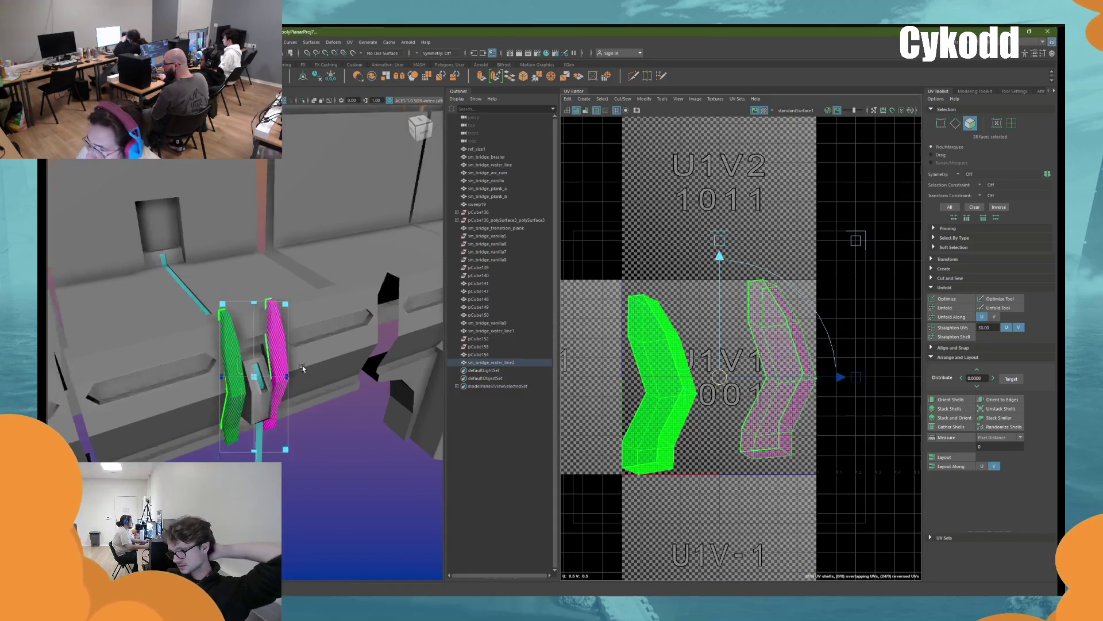
pyautogui.moveTo(347, 458)
pyautogui.mouseDown(button='right')
pyautogui.moveTo(349, 424)
pyautogui.moveTo(347, 480)
pyautogui.mouseUp(button='right')
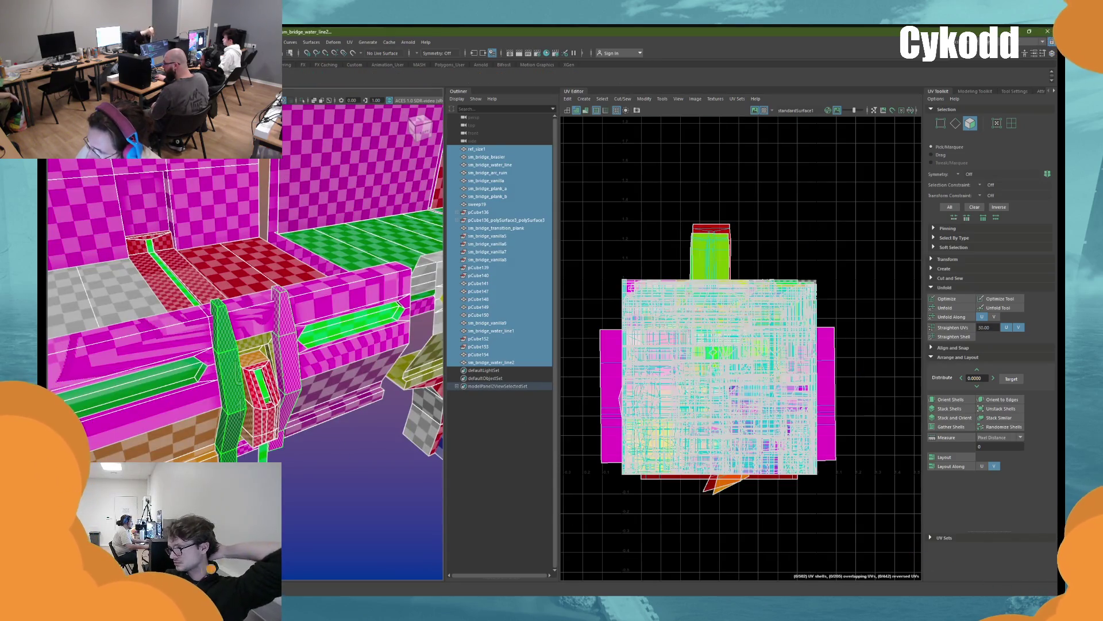
pyautogui.hotkey('ctrl', 'z')
pyautogui.moveTo(283, 296)
pyautogui.mouseDown(button='right')
pyautogui.moveTo(303, 285)
pyautogui.moveTo(279, 334)
pyautogui.mouseUp(button='right')
pyautogui.moveTo(326, 379); pyautogui.dragTo(356, 368, button='right')
pyautogui.click(293, 361)
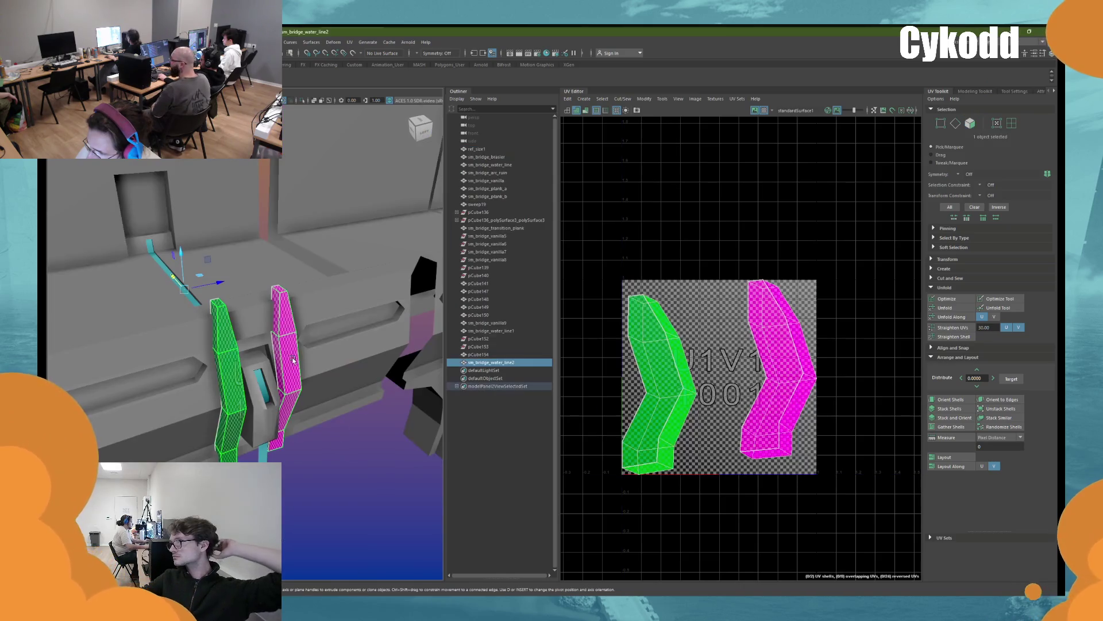
# Cut a UV seam along an edge of sm_bridge_water_line2 and select both resulting shells
pyautogui.moveTo(275, 302); pyautogui.dragTo(271, 274, button='right')
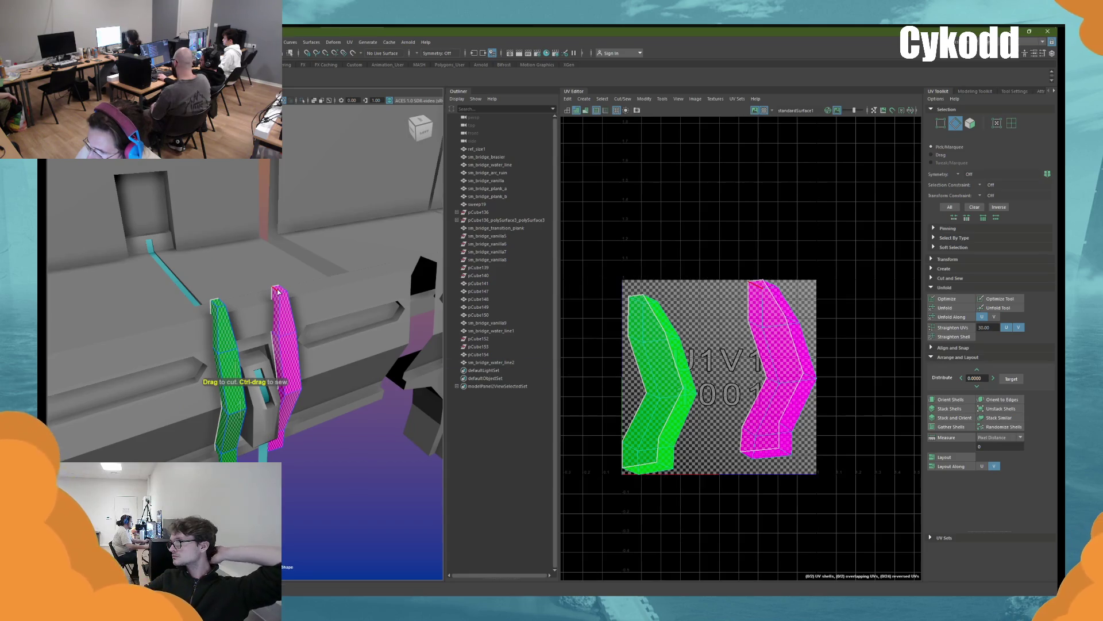
pyautogui.click(277, 292)
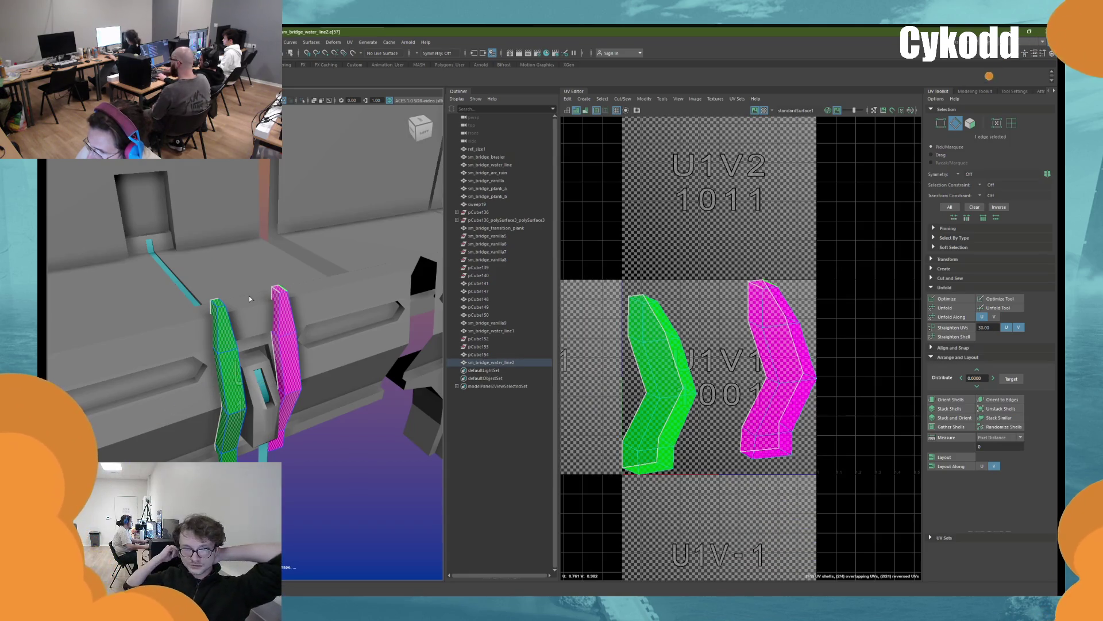
pyautogui.keyDown('alt'); pyautogui.moveTo(213, 306); pyautogui.dragTo(240, 321); pyautogui.keyUp('alt')
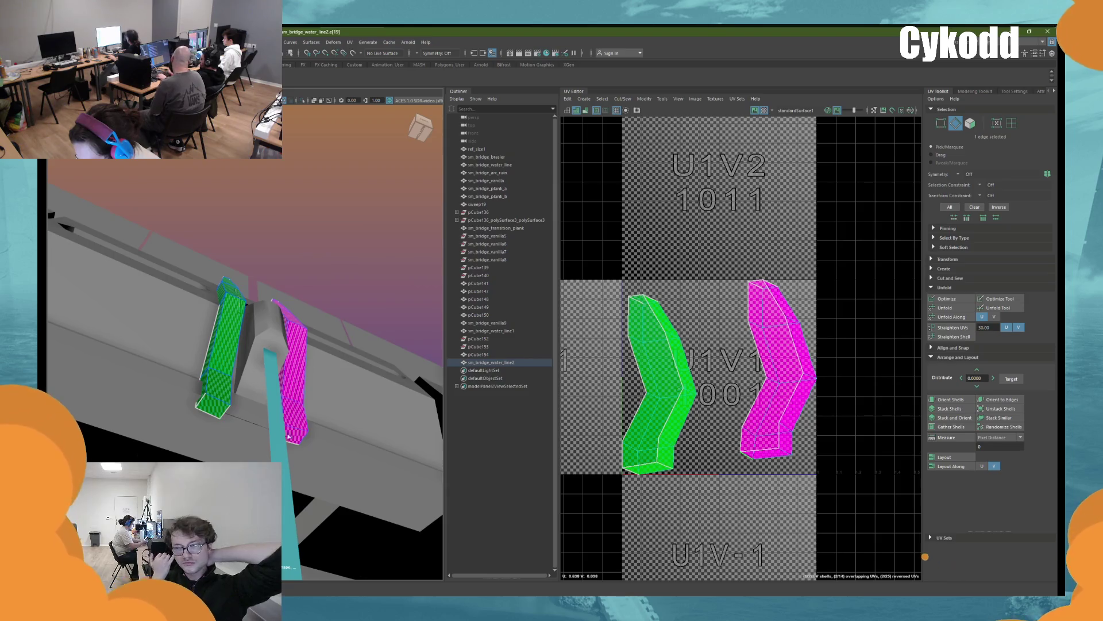
pyautogui.keyDown('alt'); pyautogui.moveTo(300, 438); pyautogui.dragTo(307, 446); pyautogui.keyUp('alt')
pyautogui.moveTo(783, 382); pyautogui.dragTo(787, 322, button='right')
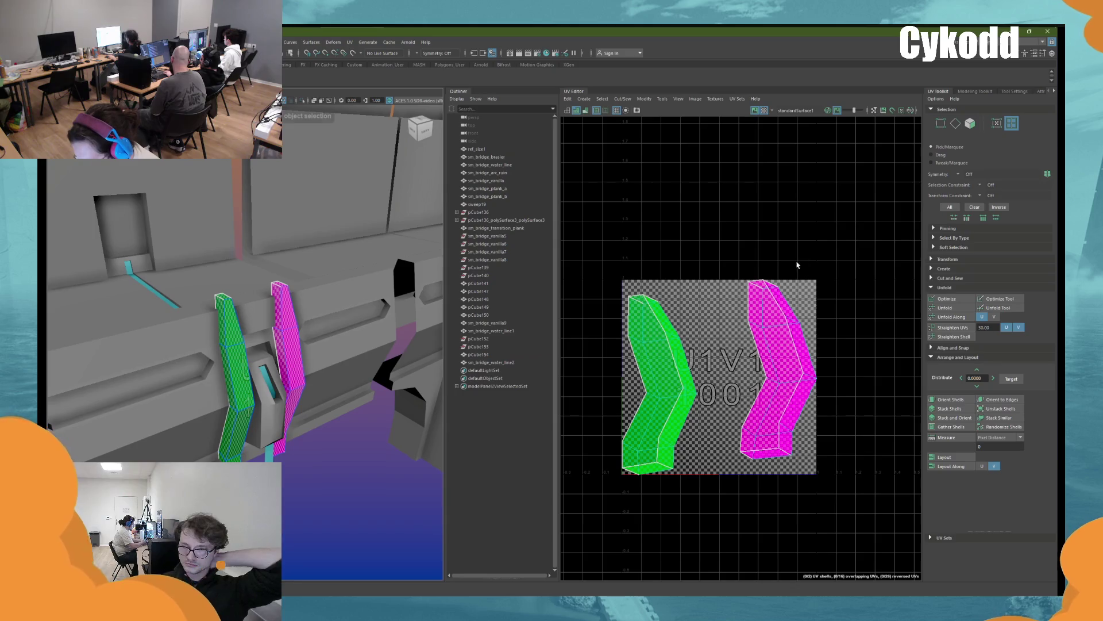
pyautogui.moveTo(796, 266); pyautogui.dragTo(573, 433)
# Unfold both water_line2 shells, rotate them near vertical and orient them straight
pyautogui.click(945, 307)
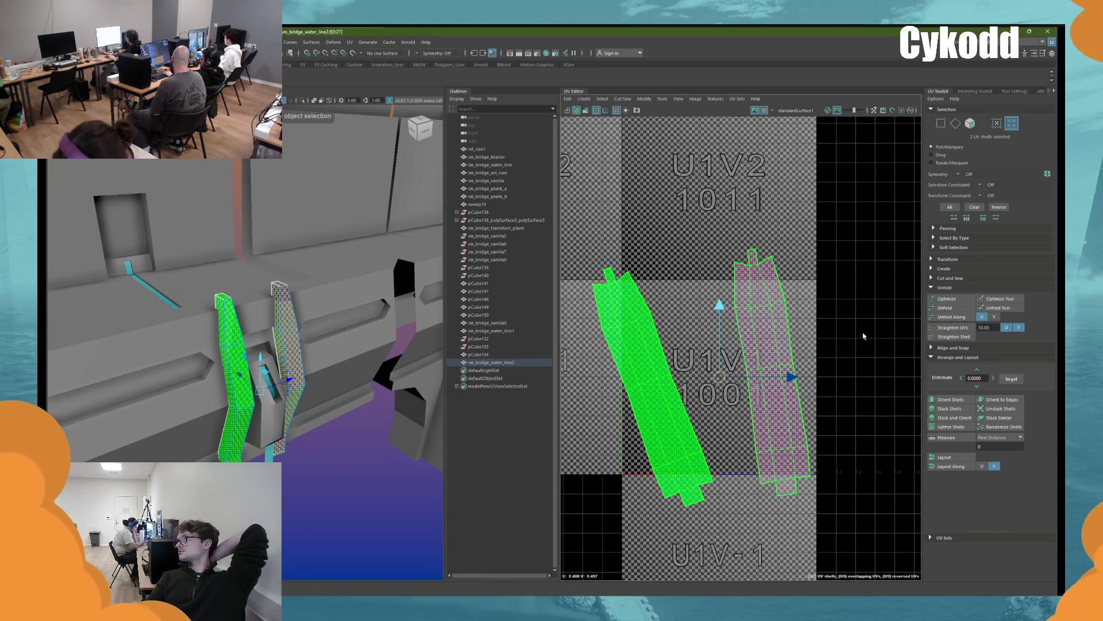
pyautogui.press('e')
pyautogui.moveTo(864, 336); pyautogui.dragTo(844, 364, button='middle')
pyautogui.click(939, 398)
pyautogui.press('w')
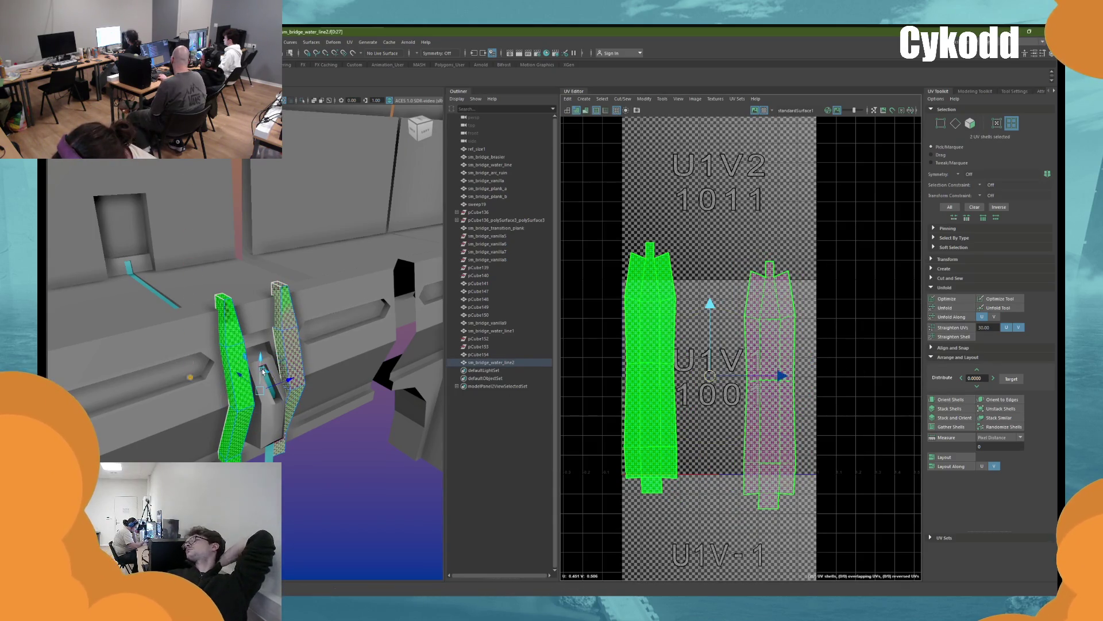
pyautogui.scroll(-3, 271, 351)
# Select the pCube154 bridge section
pyautogui.moveTo(271, 351); pyautogui.dragTo(297, 338, button='right')
pyautogui.click(262, 345)
pyautogui.moveTo(261, 345)
pyautogui.keyDown('alt'); pyautogui.mouseDown()
pyautogui.moveTo(258, 317)
pyautogui.moveTo(289, 335)
pyautogui.mouseUp(); pyautogui.keyUp('alt')
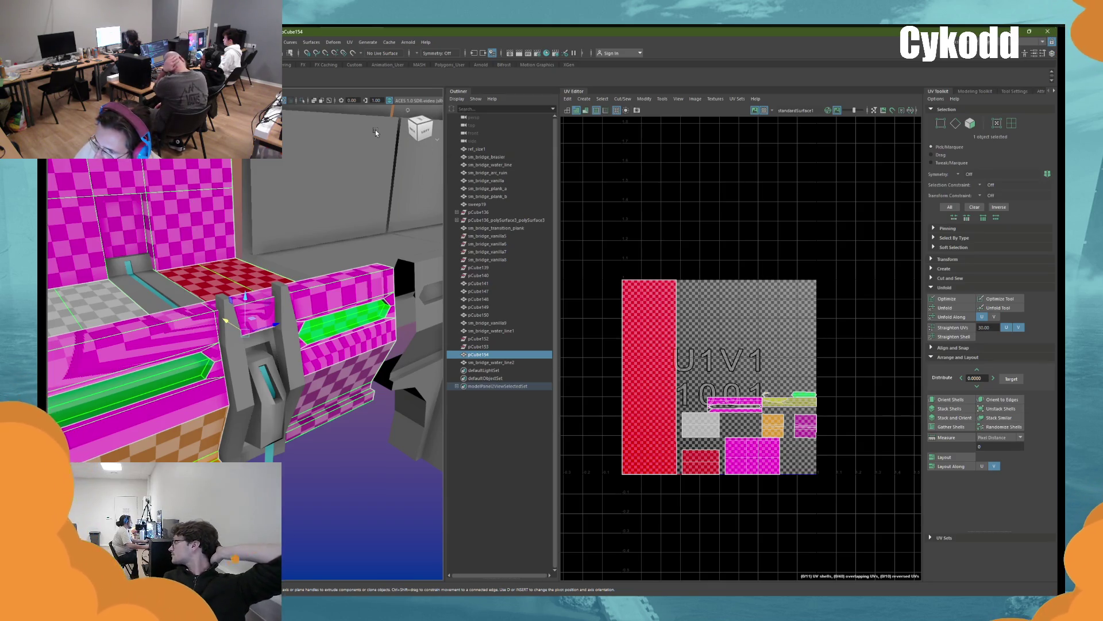
# Isolate pCube154, planar-project its 56 faces and merge its overlapping vertices
pyautogui.hotkey('ctrl', '1')
pyautogui.keyDown('alt'); pyautogui.moveTo(375, 130); pyautogui.dragTo(378, 214); pyautogui.keyUp('alt')
pyautogui.press('F11')
pyautogui.moveTo(207, 259); pyautogui.dragTo(333, 322)
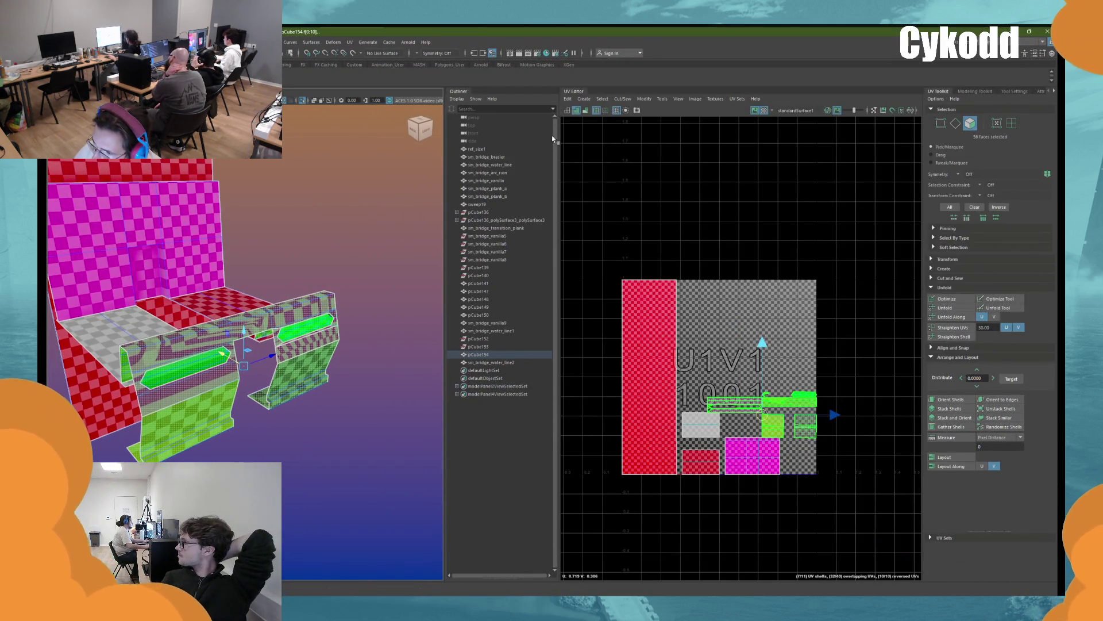
pyautogui.click(584, 101)
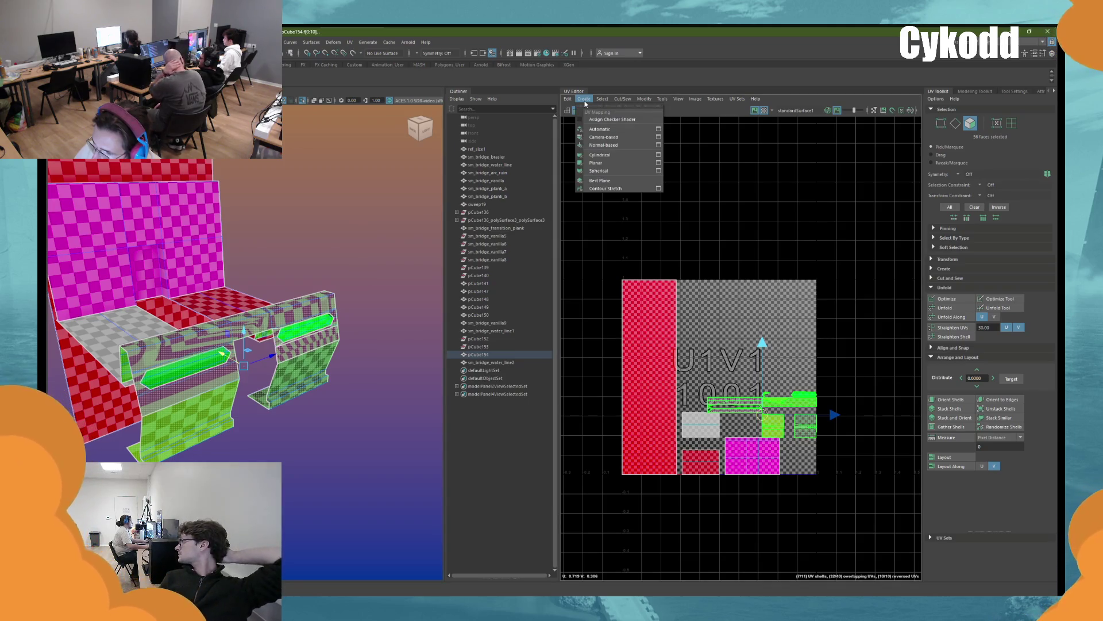
pyautogui.moveTo(345, 233)
pyautogui.mouseDown(button='right')
pyautogui.moveTo(353, 186)
pyautogui.moveTo(343, 247)
pyautogui.mouseUp(button='right')
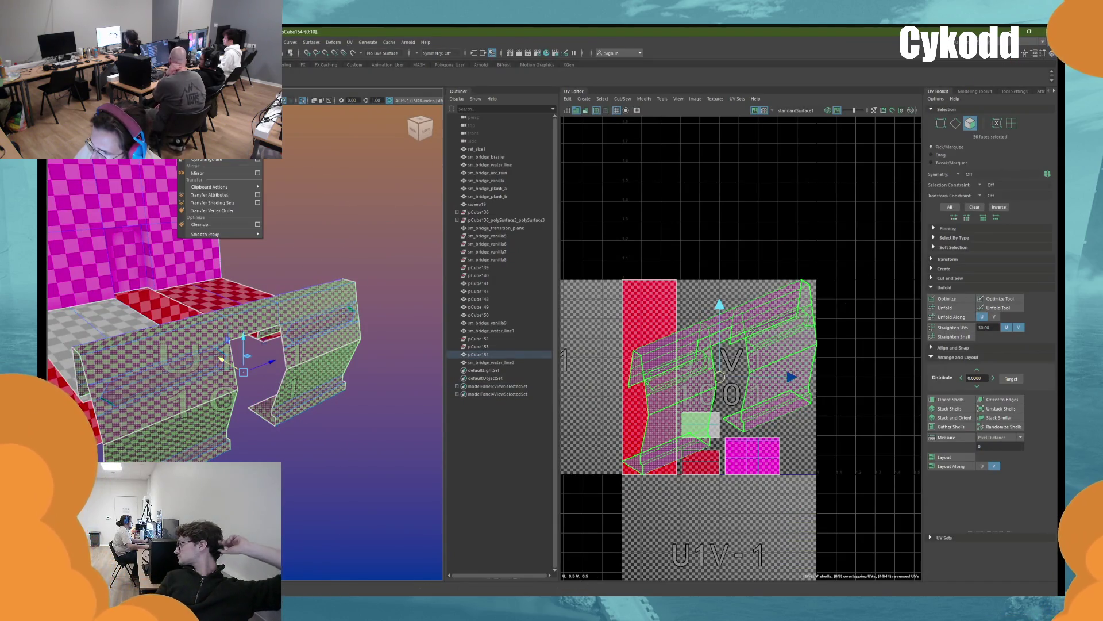
pyautogui.click(287, 281)
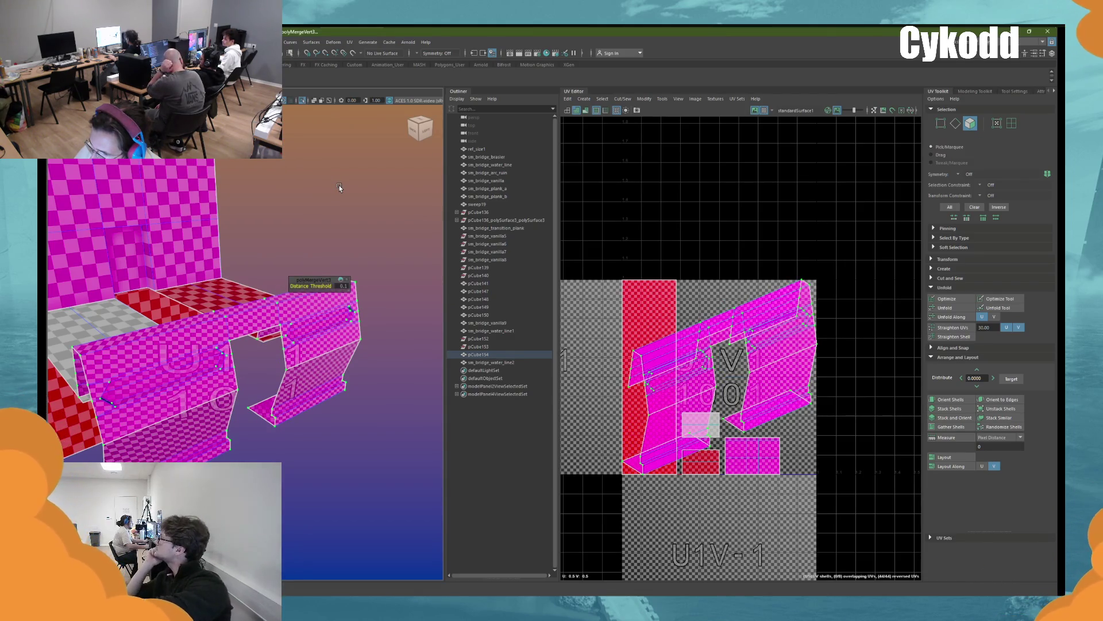
pyautogui.moveTo(352, 205)
pyautogui.mouseDown(button='right')
pyautogui.moveTo(363, 213)
pyautogui.moveTo(361, 204)
pyautogui.mouseUp(button='right')
pyautogui.click(360, 203)
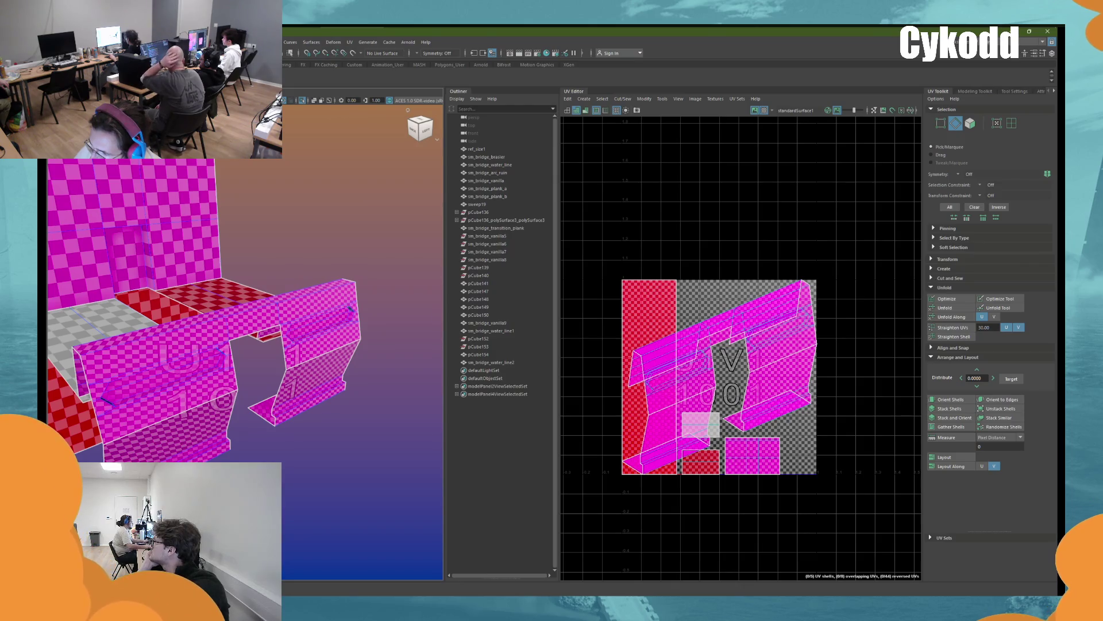
# Select all of pCube154's UV shells and unfold them
pyautogui.keyDown('alt'); pyautogui.moveTo(298, 276); pyautogui.dragTo(314, 319); pyautogui.keyUp('alt')
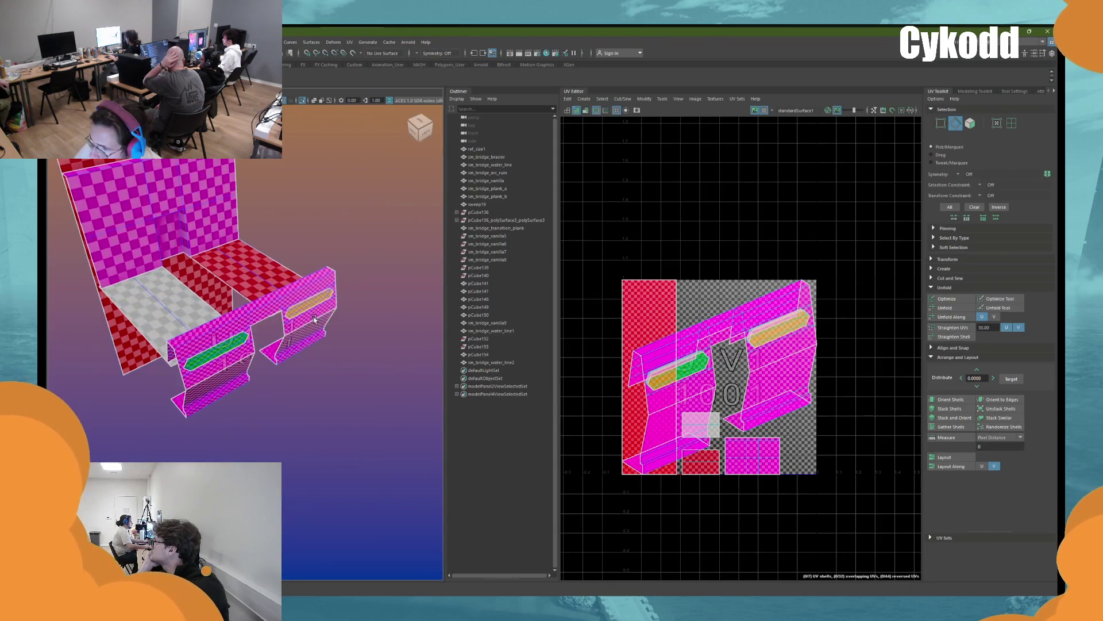
pyautogui.click(1011, 123)
pyautogui.moveTo(869, 247)
pyautogui.mouseDown()
pyautogui.moveTo(673, 417)
pyautogui.moveTo(629, 477)
pyautogui.mouseUp()
pyautogui.click(945, 308)
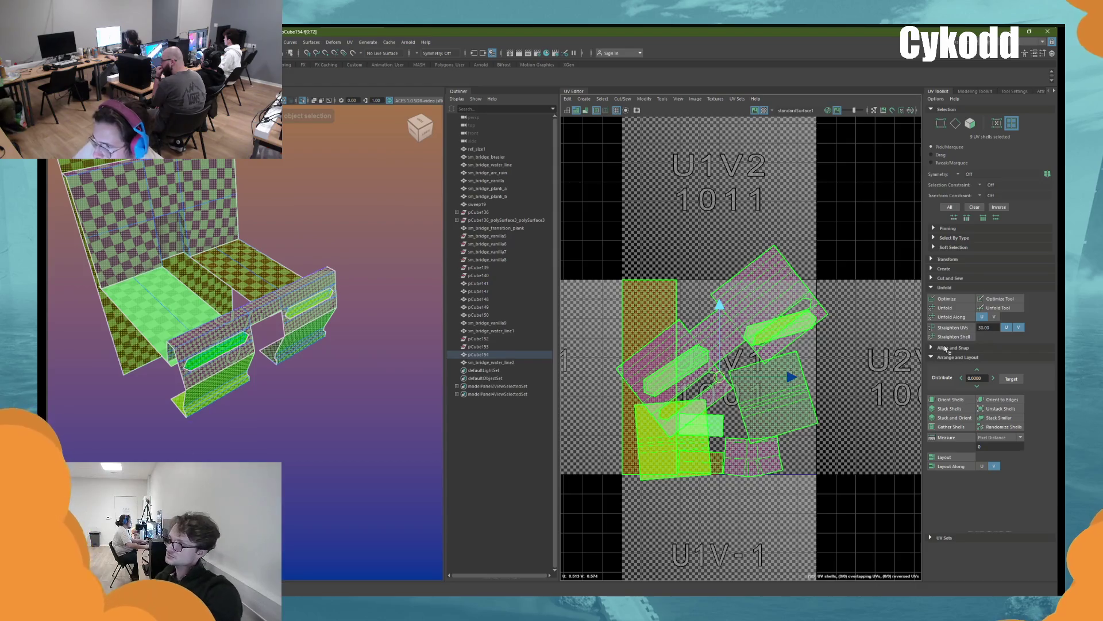
# Orient pCube154's UV shells to the axes, undoing a trial rotation of one shell
pyautogui.click(950, 398)
pyautogui.click(675, 300)
pyautogui.moveTo(681, 299); pyautogui.dragTo(784, 359)
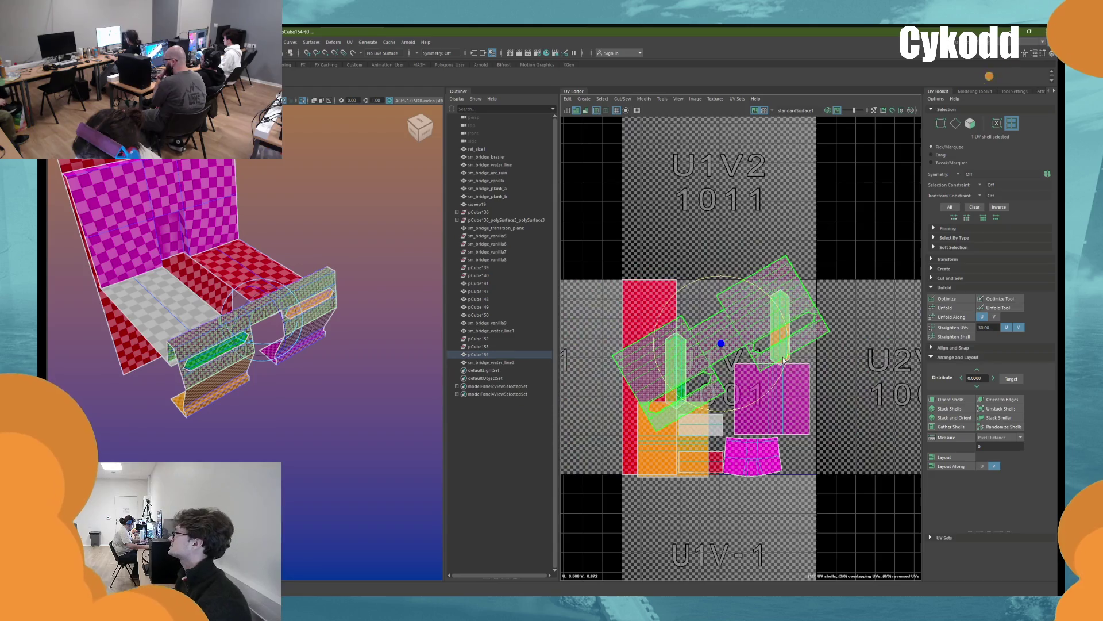
pyautogui.hotkey('ctrl', 'z')
pyautogui.hotkey('ctrl', 'z')
pyautogui.hotkey('ctrl', 'z')
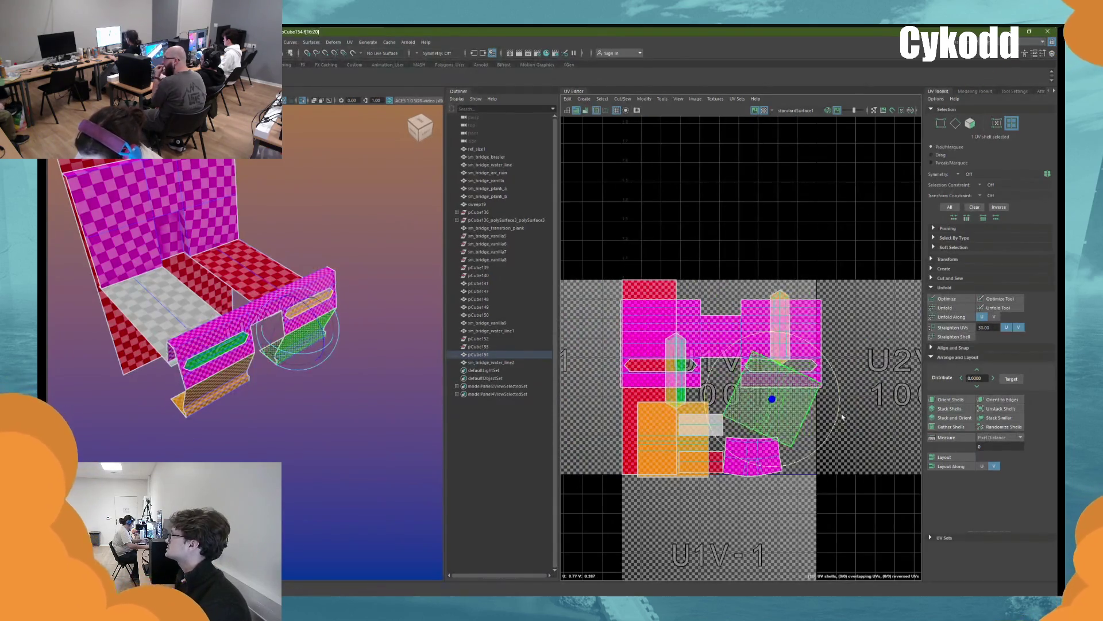
pyautogui.hotkey('ctrl', 'z')
pyautogui.hotkey('ctrl', 'z')
pyautogui.hotkey('ctrl', 'z')
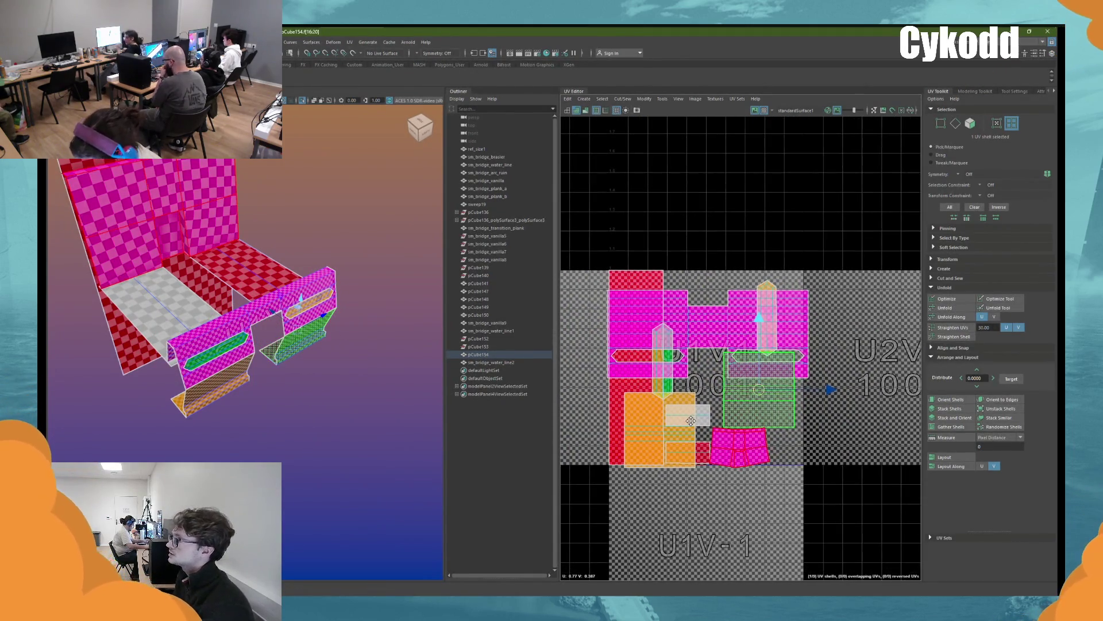
# Move the selected shell and the orange UV shell up and slightly right within the tile
pyautogui.keyDown('shift'); pyautogui.click(670, 430); pyautogui.keyUp('shift')
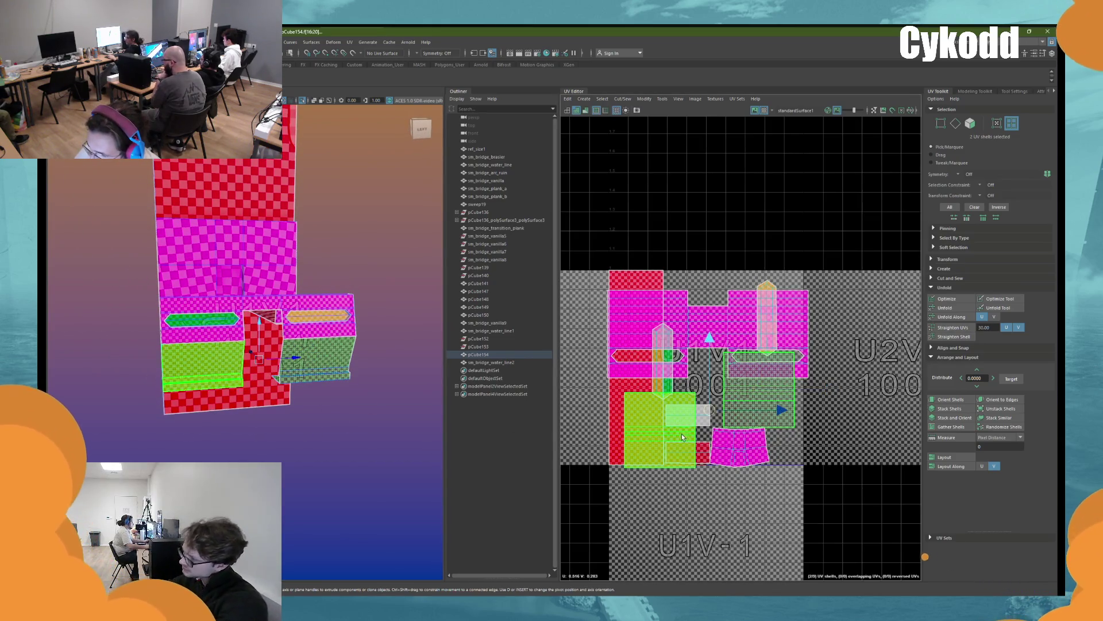
pyautogui.moveTo(712, 414); pyautogui.dragTo(720, 394)
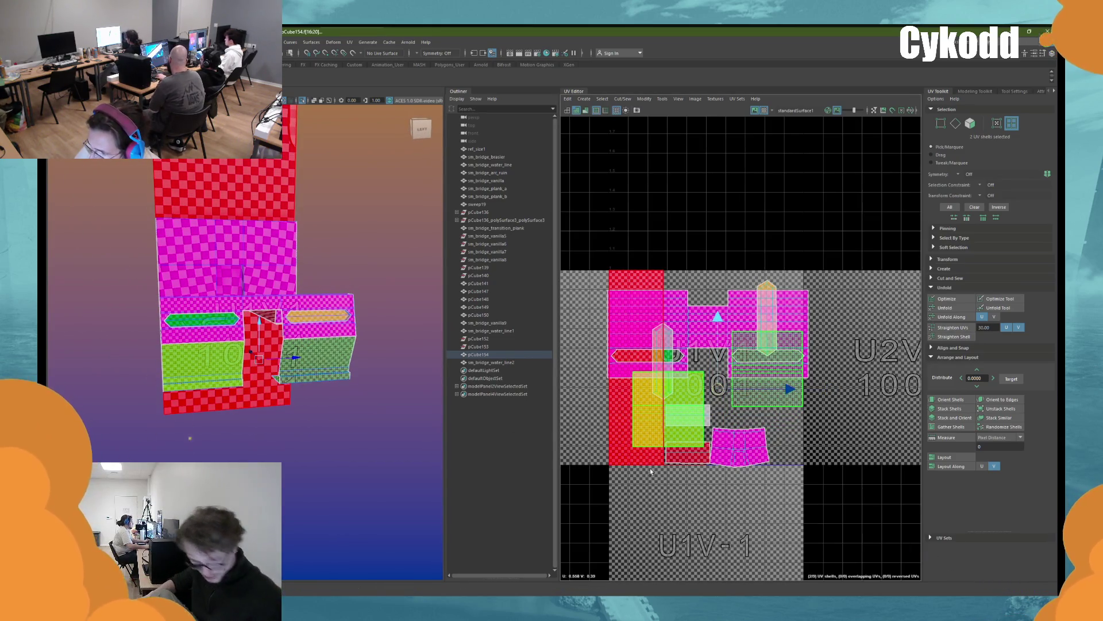
pyautogui.click(746, 447)
pyautogui.keyDown('alt'); pyautogui.moveTo(241, 345); pyautogui.dragTo(299, 360); pyautogui.keyUp('alt')
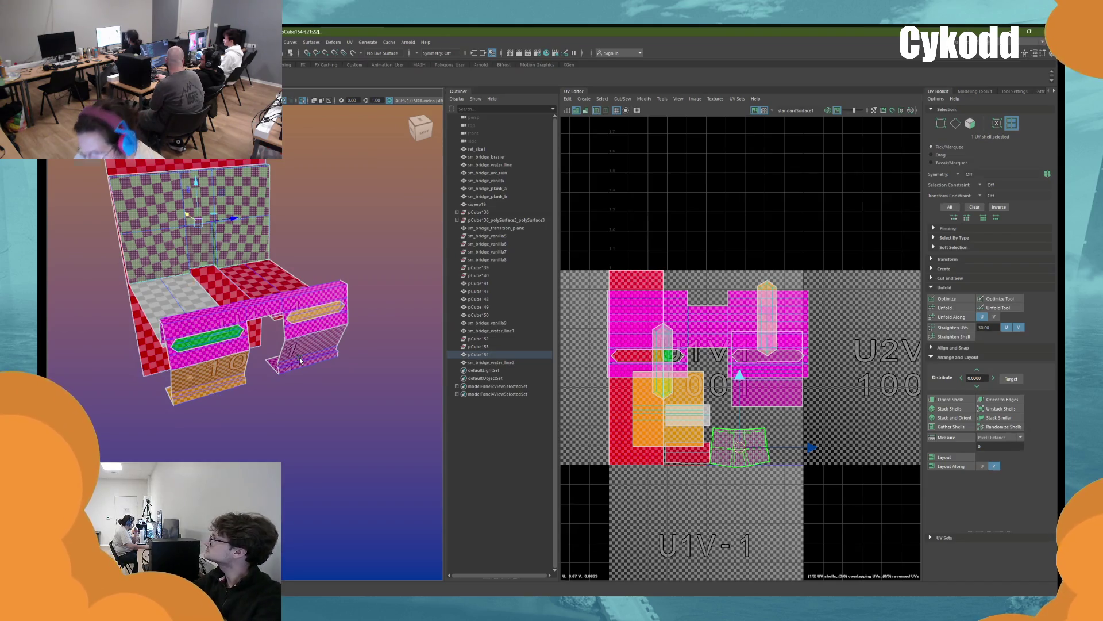
pyautogui.scroll(10, 299, 360)
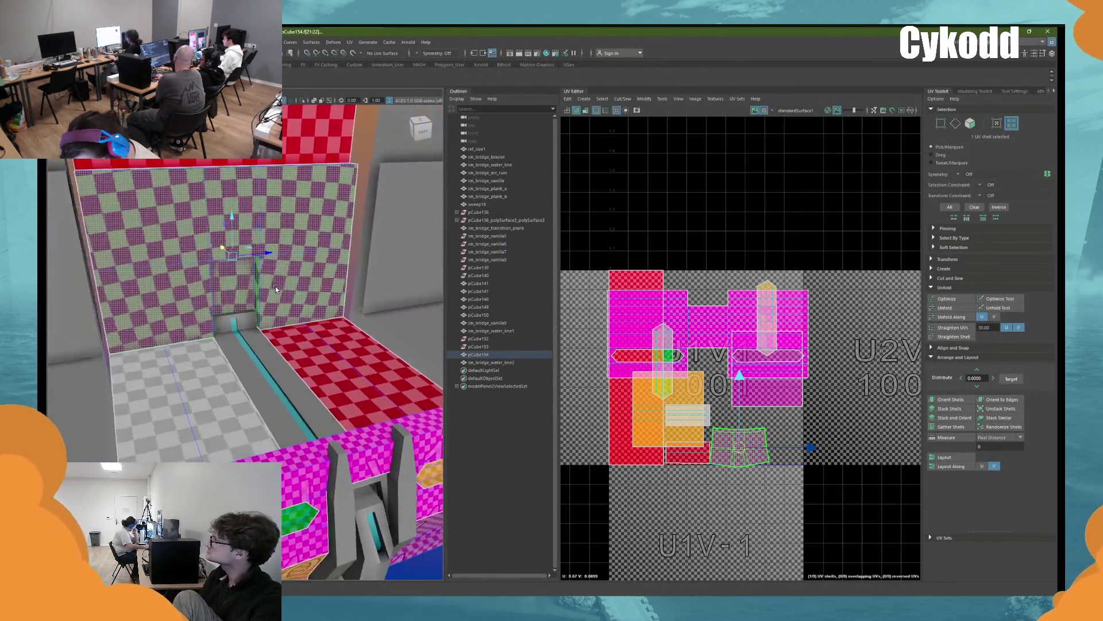
# Cut a seam on the pCube154 wall with 3D Cut and Sew, then unfold and optimize its shell
pyautogui.keyDown('alt'); pyautogui.moveTo(276, 289); pyautogui.dragTo(351, 187); pyautogui.keyUp('alt')
pyautogui.press('F10')
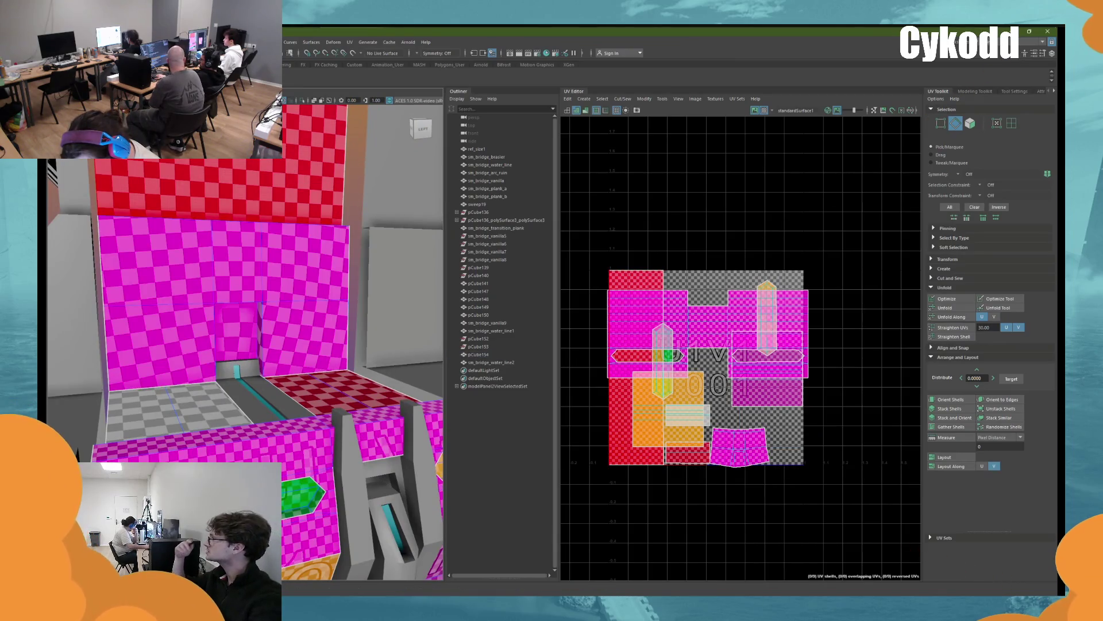
pyautogui.press('c')
pyautogui.click(244, 301)
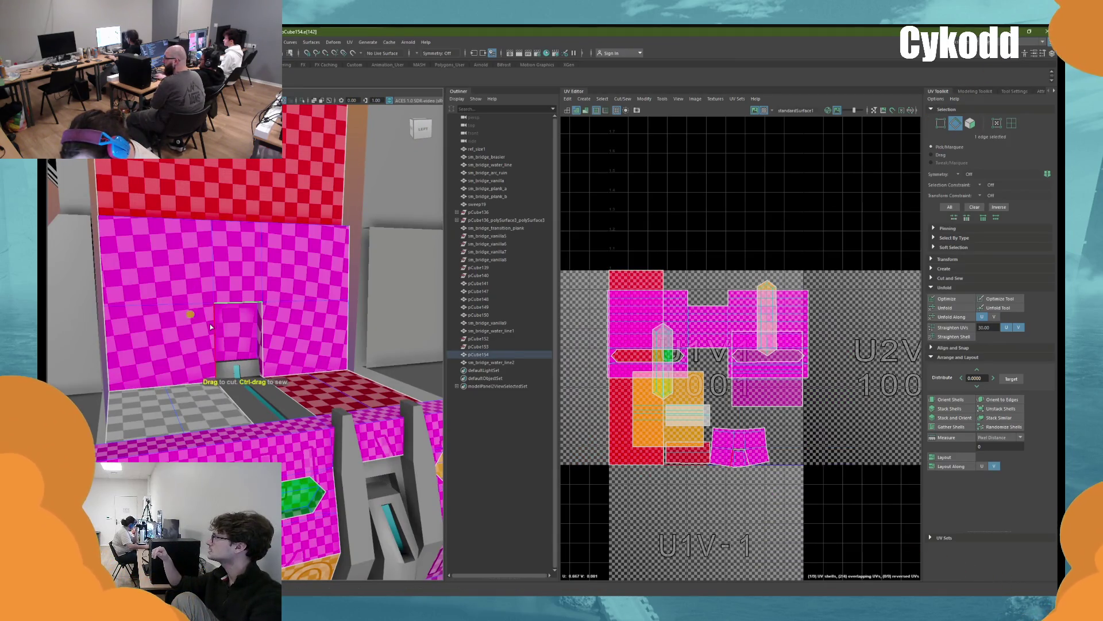
pyautogui.click(1012, 123)
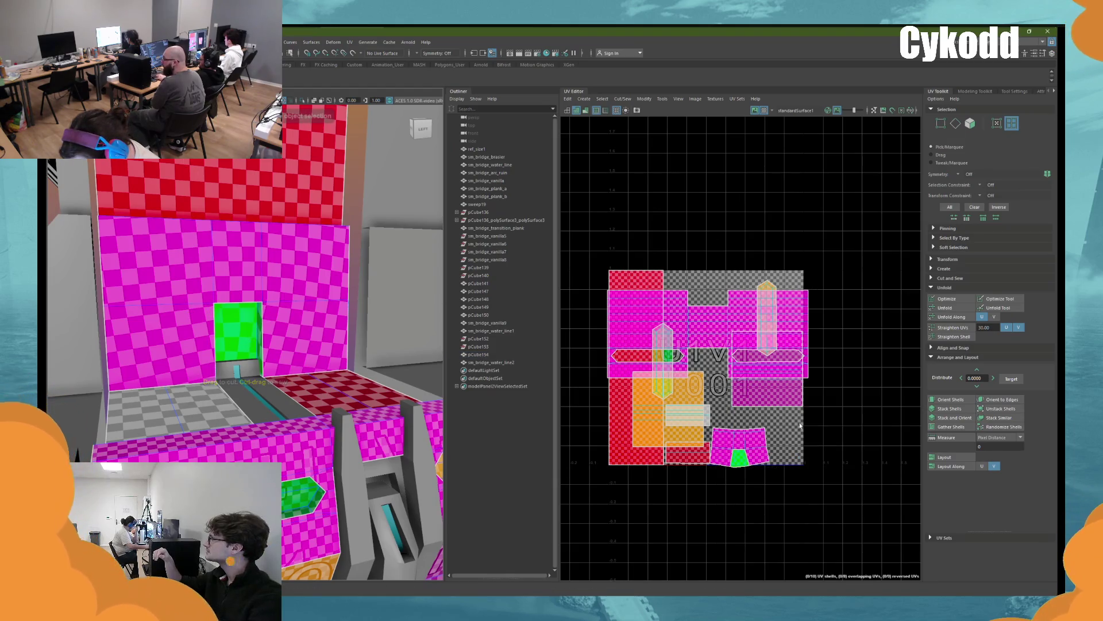
pyautogui.click(945, 308)
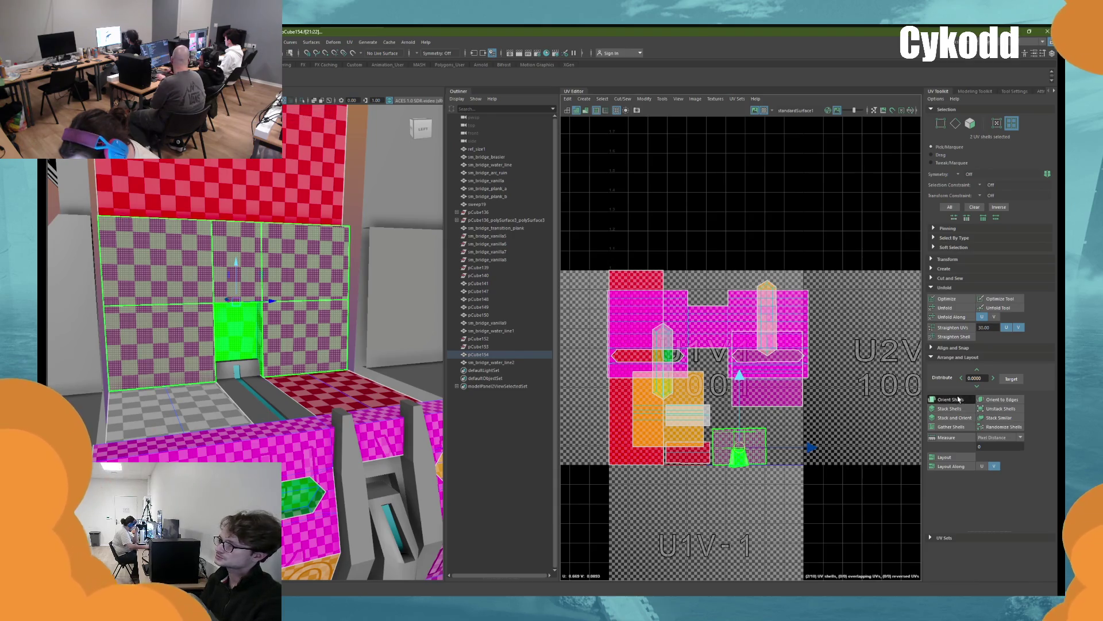
pyautogui.hotkey('ctrl', 'z')
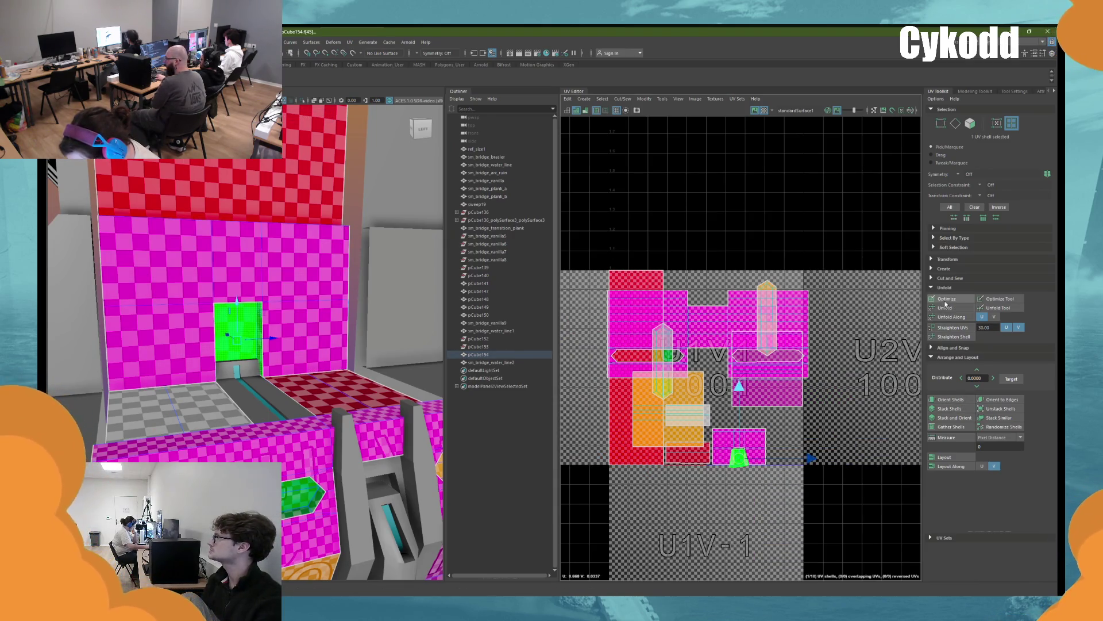
pyautogui.click(946, 299)
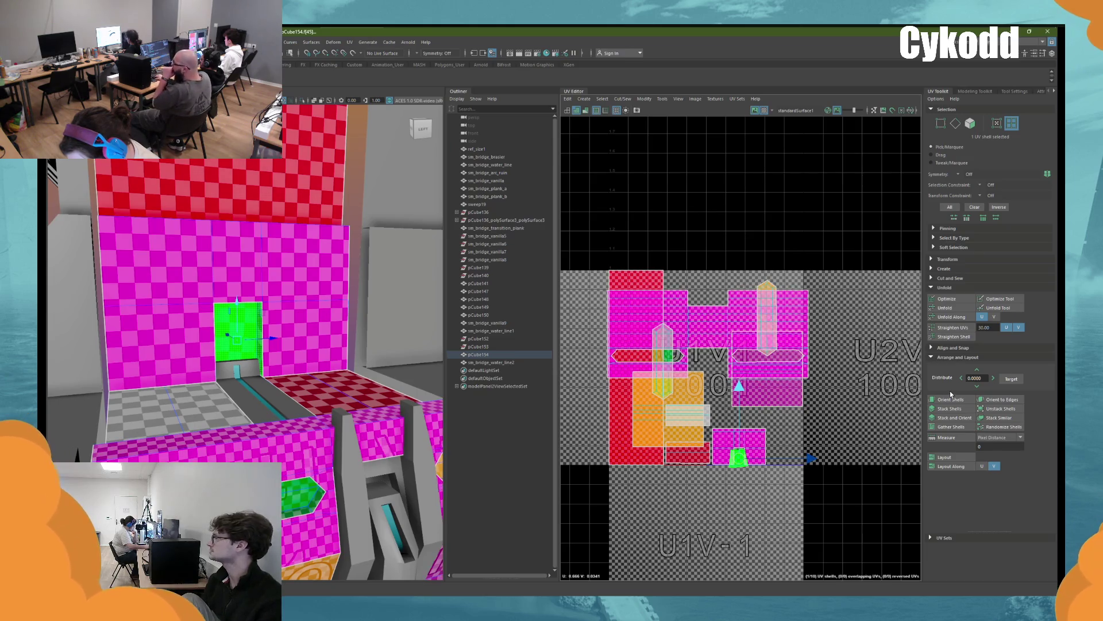
# Combine pCube154 with both water-line meshes into pCube155 and lay out its UVs in the 0–1 tile
pyautogui.press('f')
pyautogui.moveTo(108, 269)
pyautogui.mouseDown(button='right')
pyautogui.moveTo(79, 263)
pyautogui.moveTo(108, 247)
pyautogui.moveTo(147, 258)
pyautogui.mouseUp(button='right')
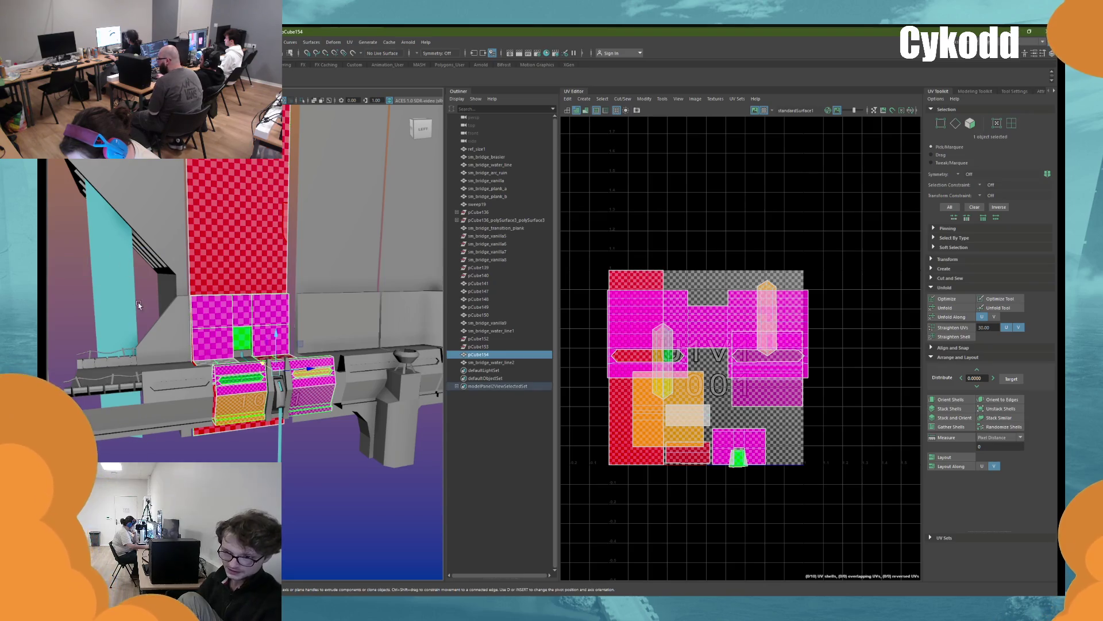
pyautogui.click(154, 303)
pyautogui.hotkey('ctrl', 'z')
pyautogui.press('f')
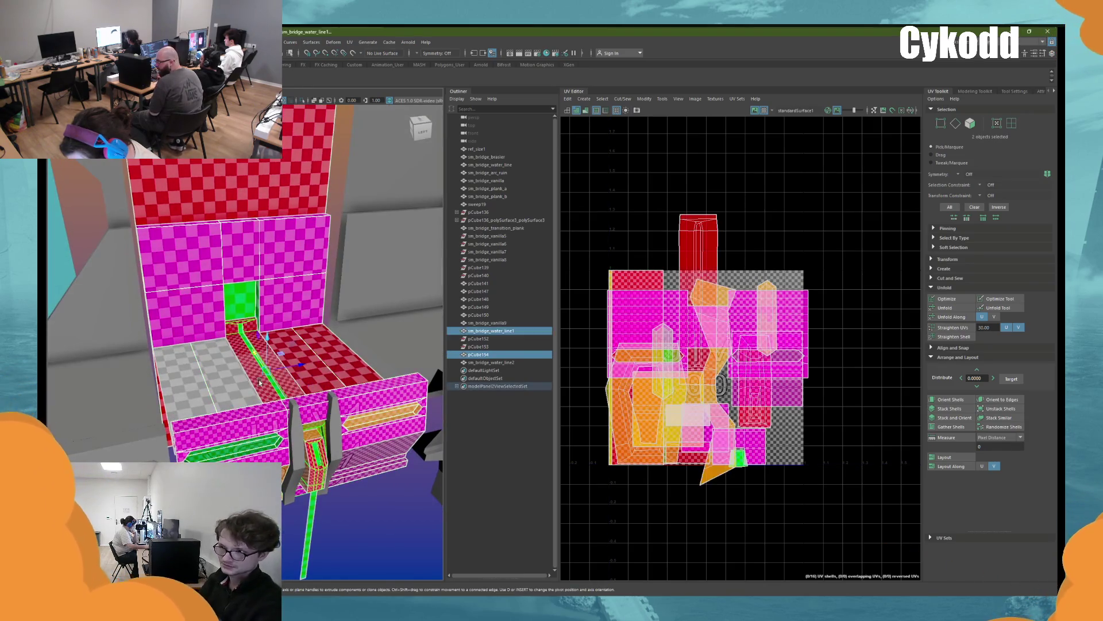
pyautogui.hotkey('ctrl', 'z')
pyautogui.hotkey('ctrl', 'z')
pyautogui.hotkey('shift', 'z')
pyautogui.hotkey('shift', 'z')
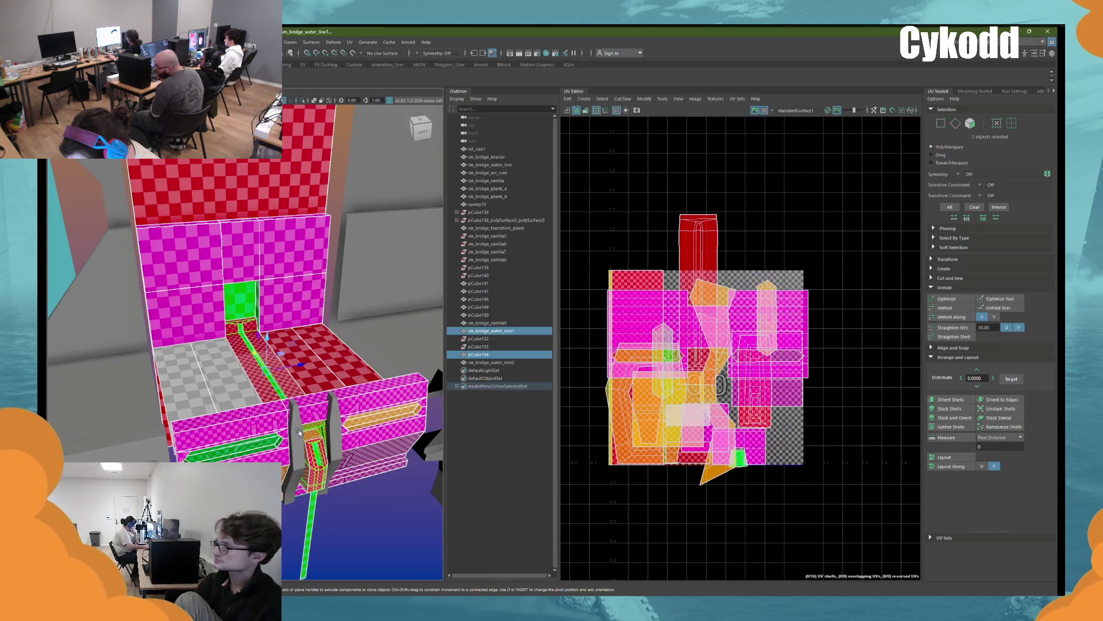
pyautogui.keyDown('shift'); pyautogui.click(295, 407); pyautogui.keyUp('shift')
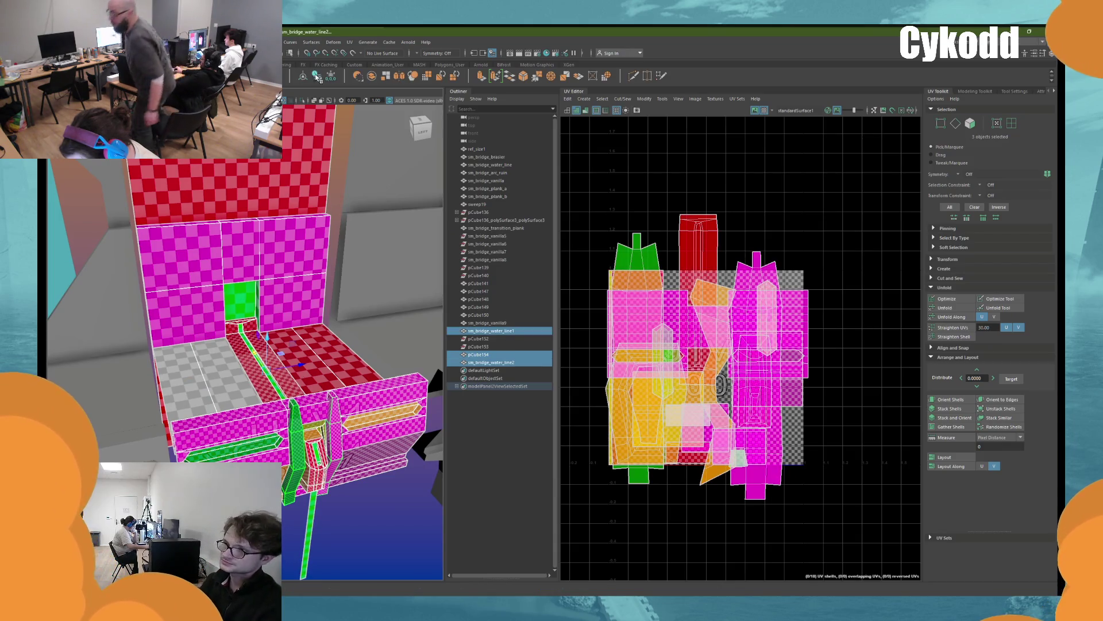
pyautogui.click(373, 75)
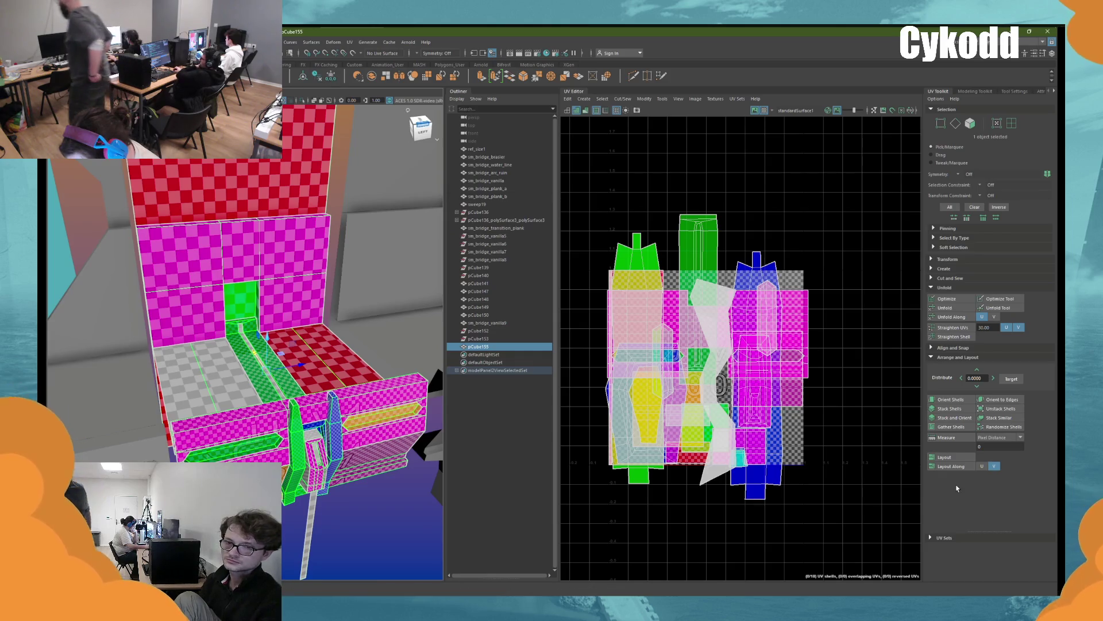
pyautogui.click(962, 461)
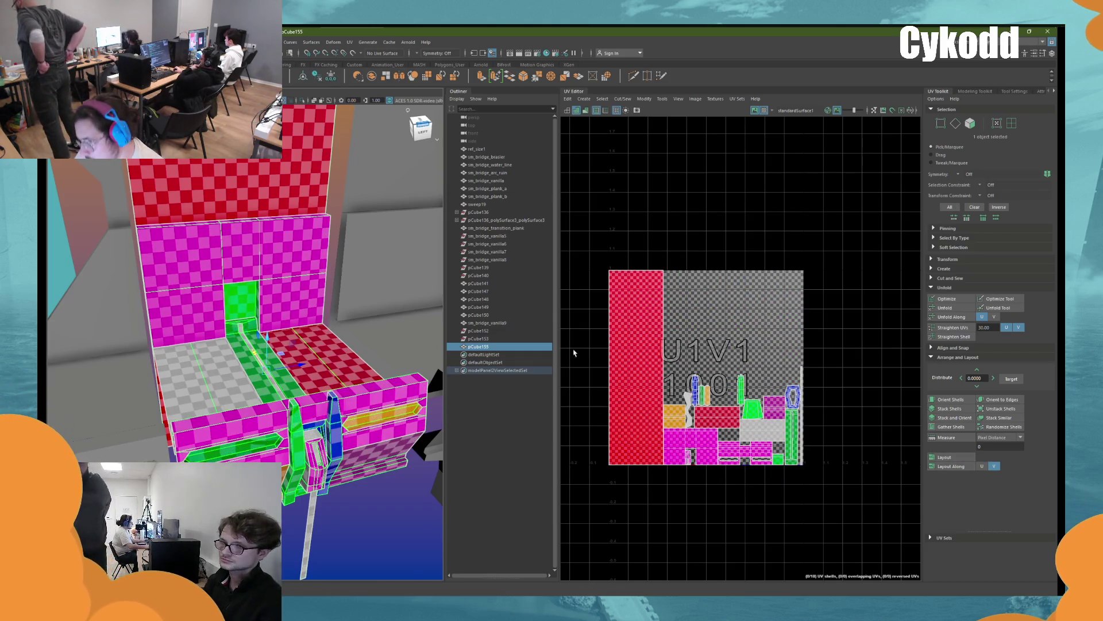
# Select an edge on pCube155's red wall panel
pyautogui.scroll(-5, 391, 313)
pyautogui.keyDown('alt'); pyautogui.moveTo(298, 221); pyautogui.dragTo(322, 288); pyautogui.keyUp('alt')
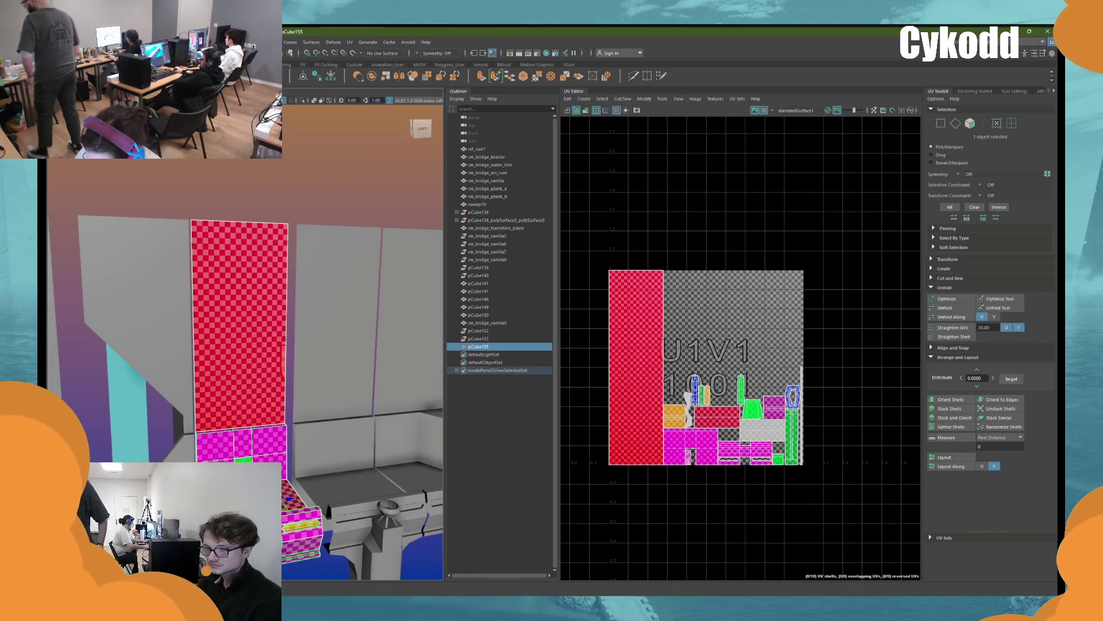
pyautogui.keyDown('alt'); pyautogui.moveTo(277, 212); pyautogui.dragTo(282, 201); pyautogui.keyUp('alt')
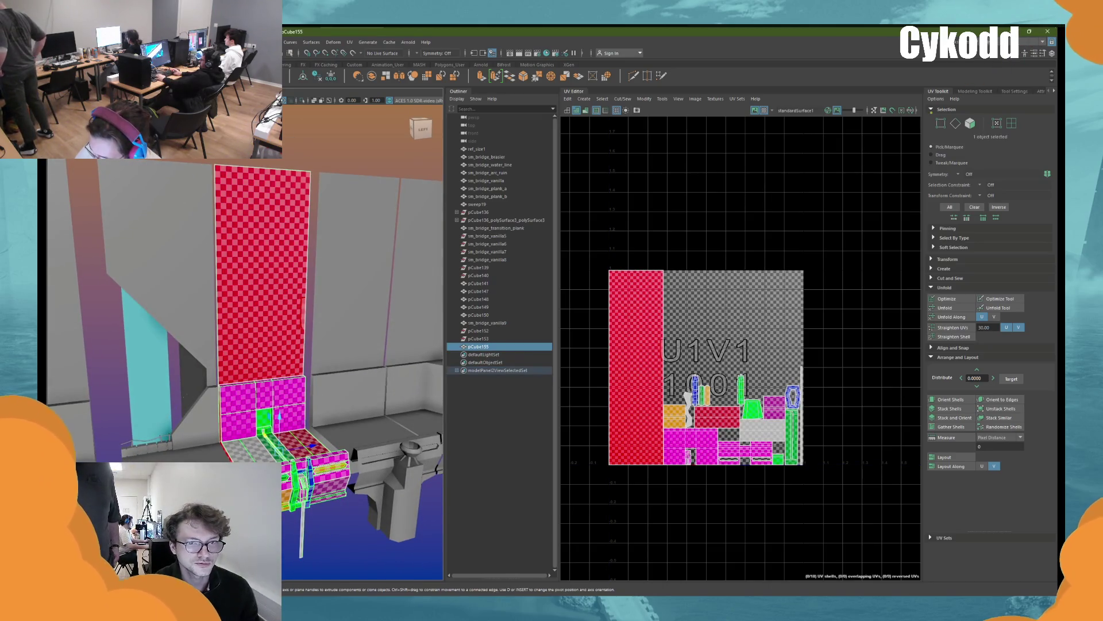
pyautogui.click(633, 76)
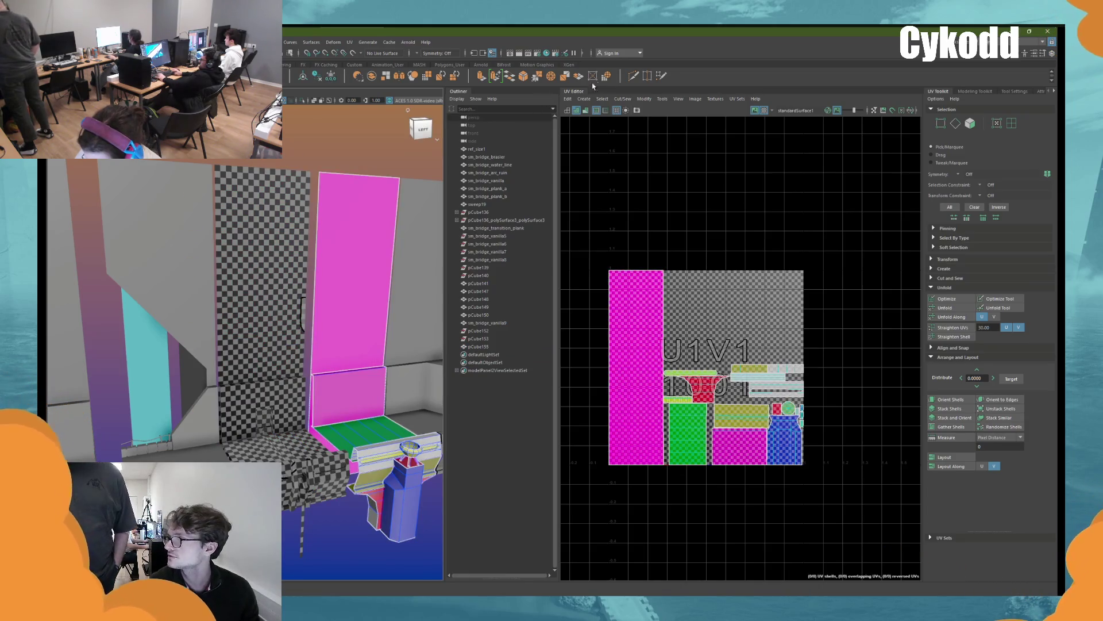
pyautogui.click(270, 242)
pyautogui.moveTo(270, 241)
pyautogui.keyDown('alt'); pyautogui.mouseDown()
pyautogui.moveTo(278, 318)
pyautogui.moveTo(244, 181)
pyautogui.mouseUp(); pyautogui.keyUp('alt')
pyautogui.moveTo(244, 180); pyautogui.dragTo(253, 330, button='right')
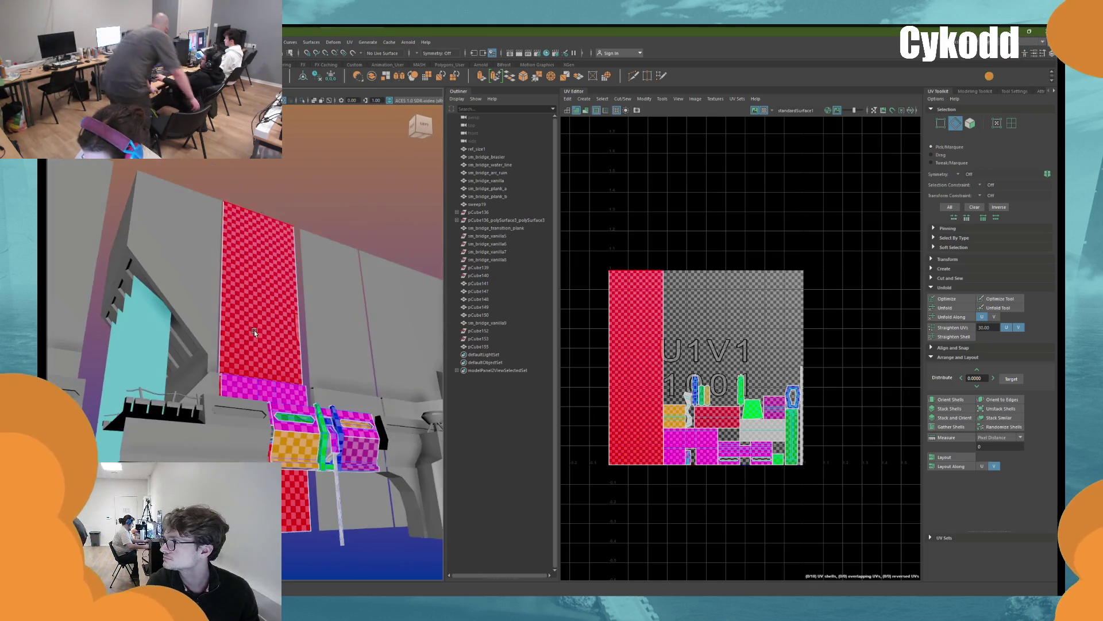
pyautogui.click(253, 330)
pyautogui.keyDown('alt'); pyautogui.moveTo(252, 329); pyautogui.dragTo(187, 264); pyautogui.keyUp('alt')
pyautogui.press('w')
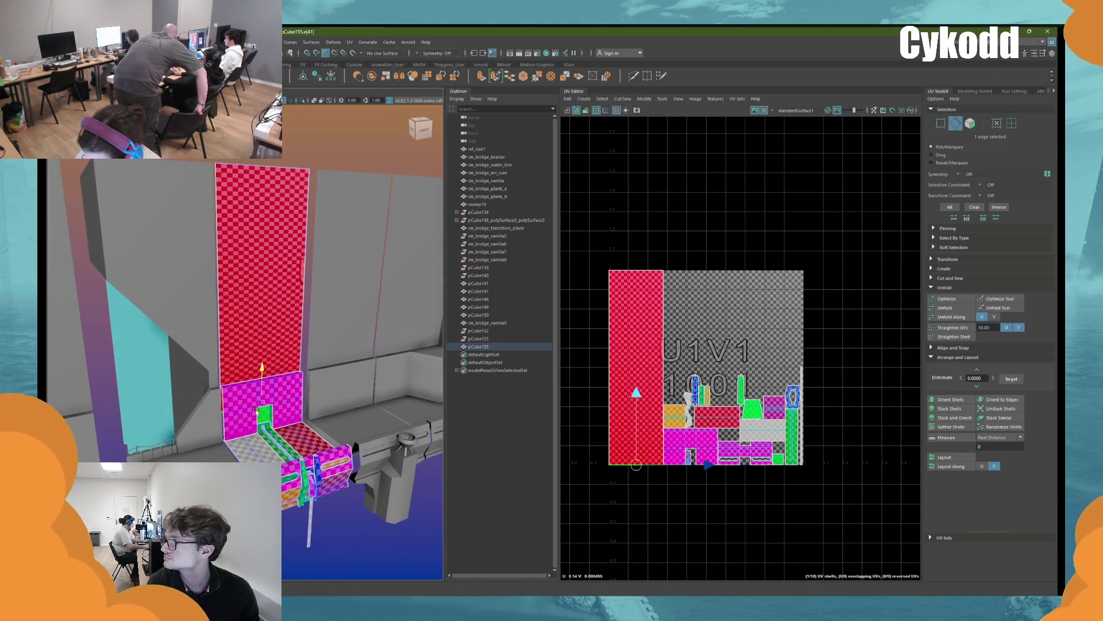
# Orient the red wall's UV shell, repack all 18 shells into the tile, then select pCube148
pyautogui.click(1011, 123)
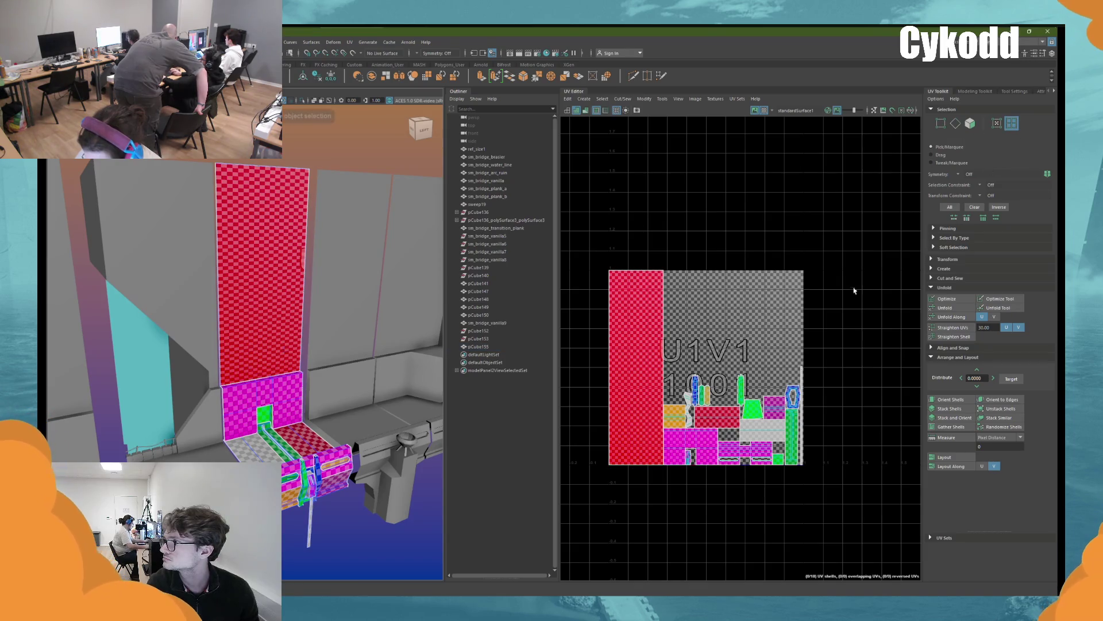
pyautogui.click(648, 344)
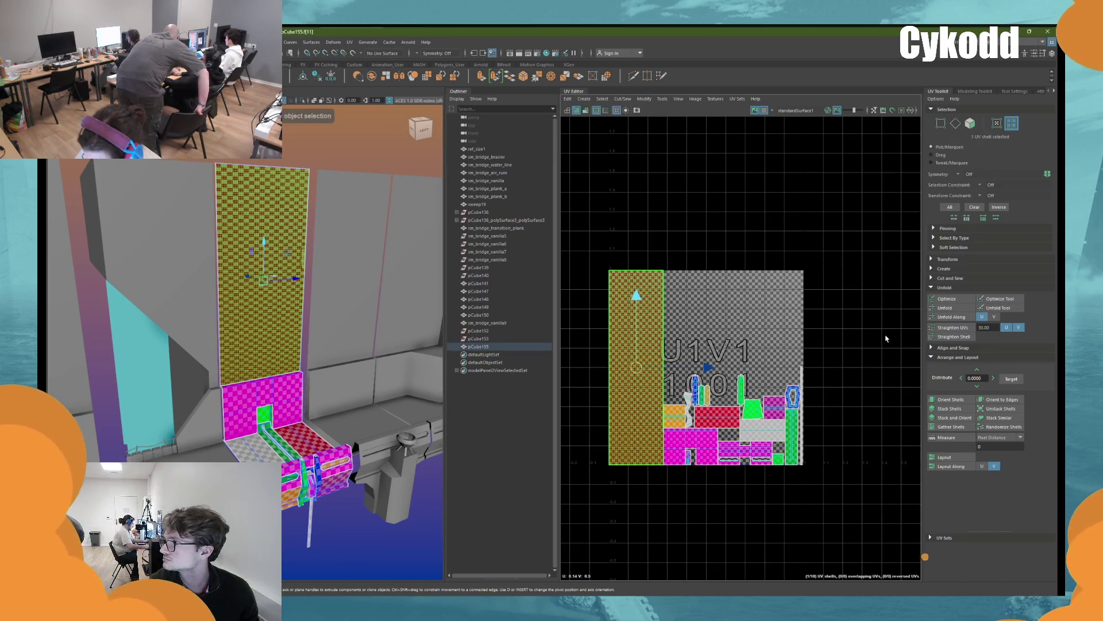
pyautogui.click(951, 398)
pyautogui.moveTo(857, 513); pyautogui.dragTo(561, 298)
pyautogui.click(954, 456)
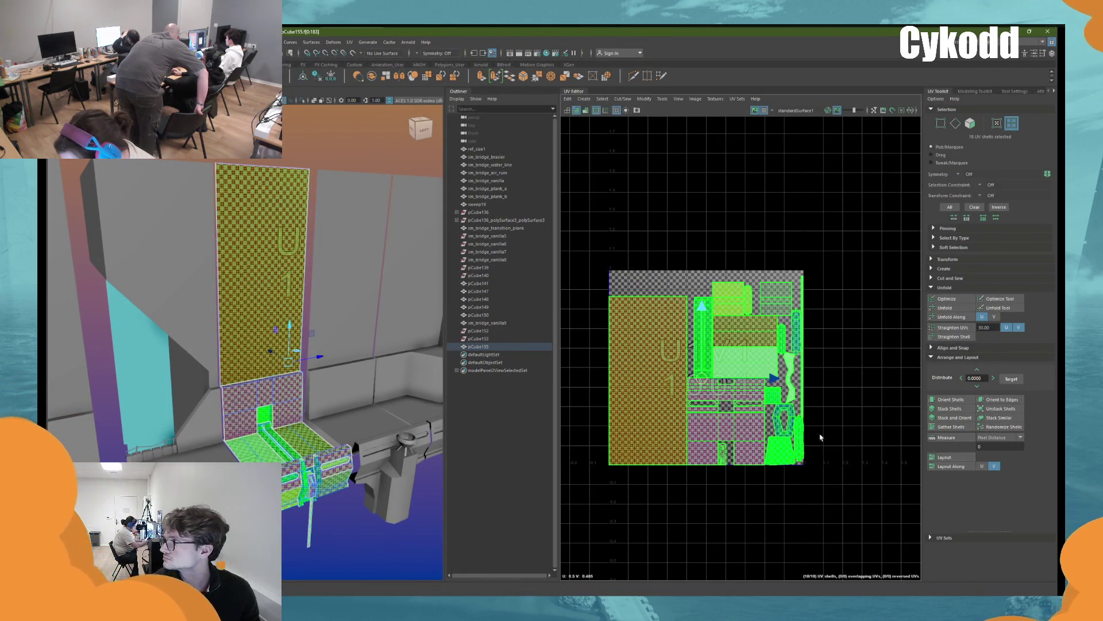
pyautogui.click(340, 188)
# Frame pCube148, inspect the wall panel edges, and select pCube141 on its own
pyautogui.press('f')
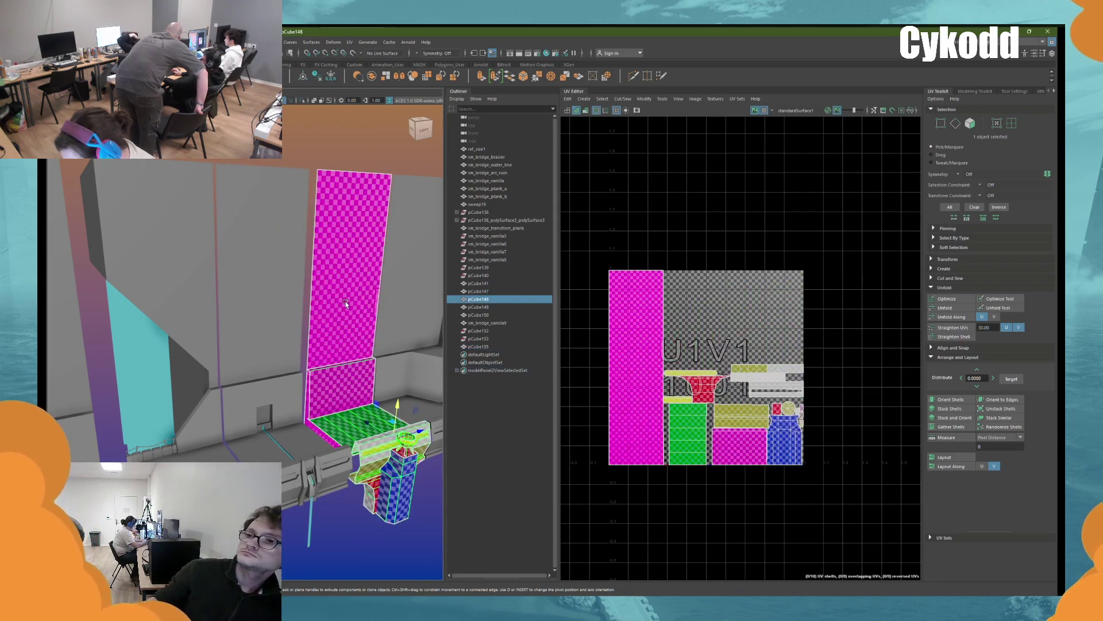
pyautogui.scroll(-5, 345, 308)
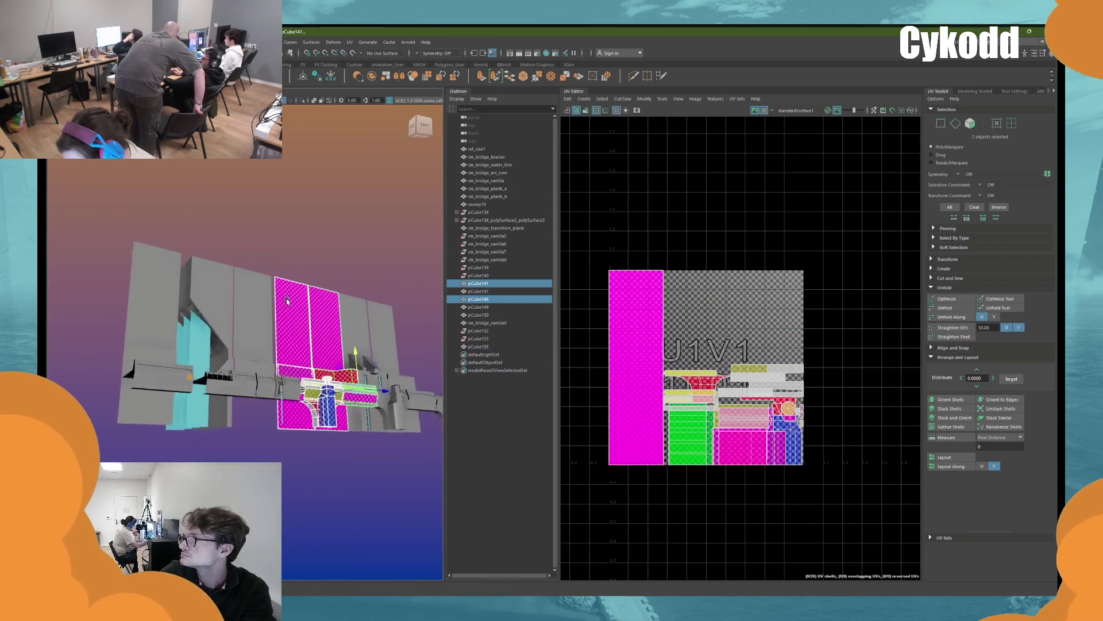
pyautogui.keyDown('shift'); pyautogui.click(286, 312); pyautogui.keyUp('shift')
pyautogui.keyDown('alt'); pyautogui.moveTo(287, 312); pyautogui.dragTo(107, 366); pyautogui.keyUp('alt')
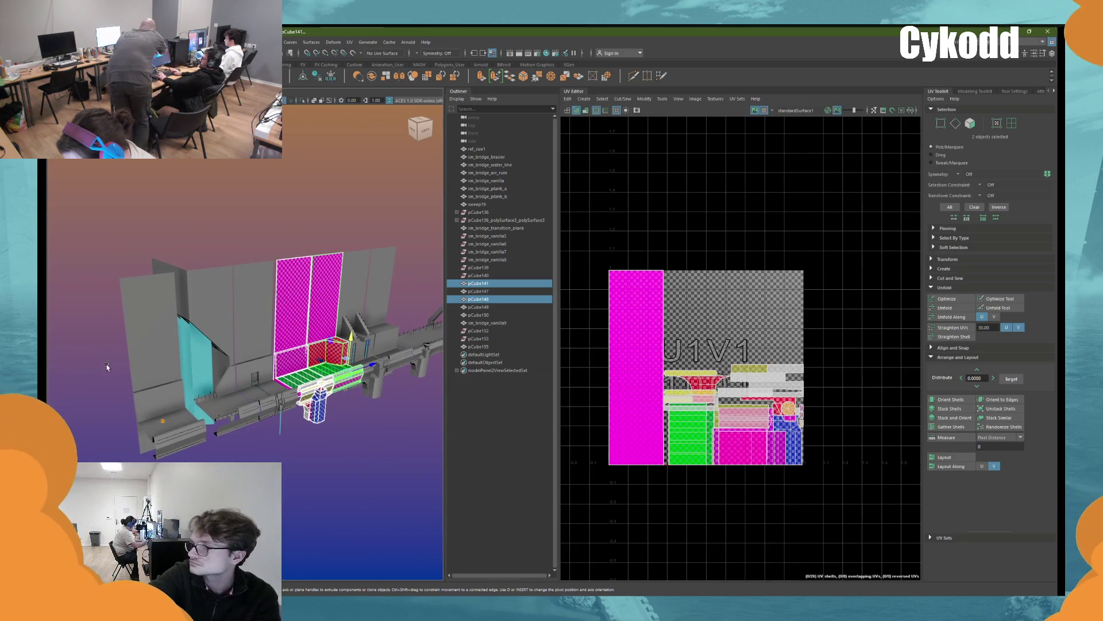
pyautogui.click(143, 352)
pyautogui.doubleClick(148, 455)
pyautogui.moveTo(148, 454)
pyautogui.keyDown('alt'); pyautogui.mouseDown()
pyautogui.moveTo(327, 436)
pyautogui.moveTo(322, 466)
pyautogui.moveTo(340, 240)
pyautogui.mouseUp(); pyautogui.keyUp('alt')
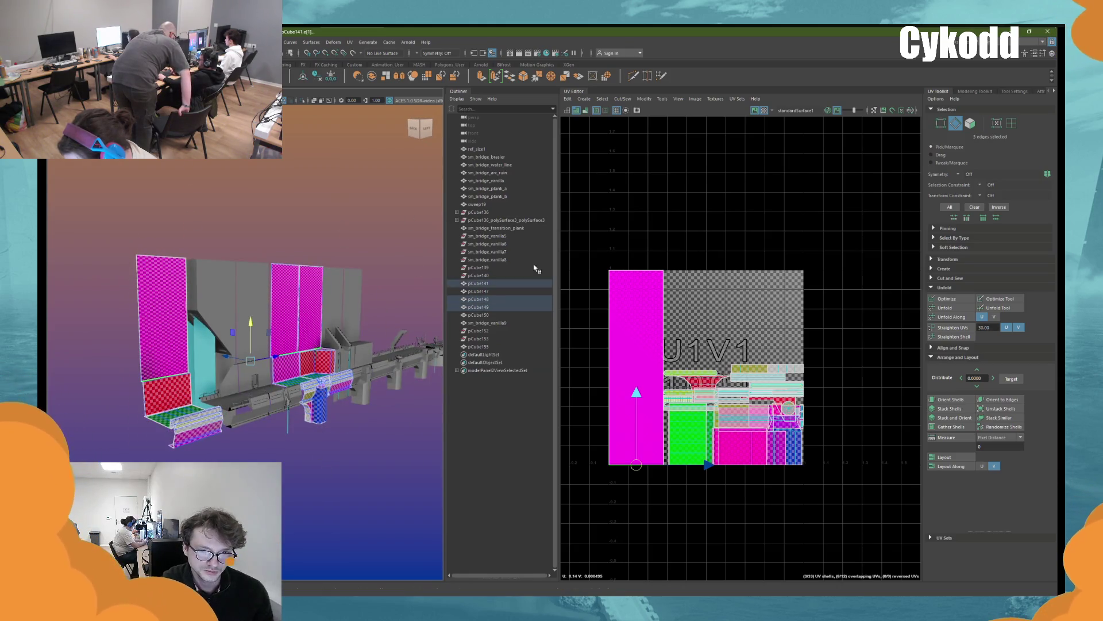
pyautogui.click(483, 283)
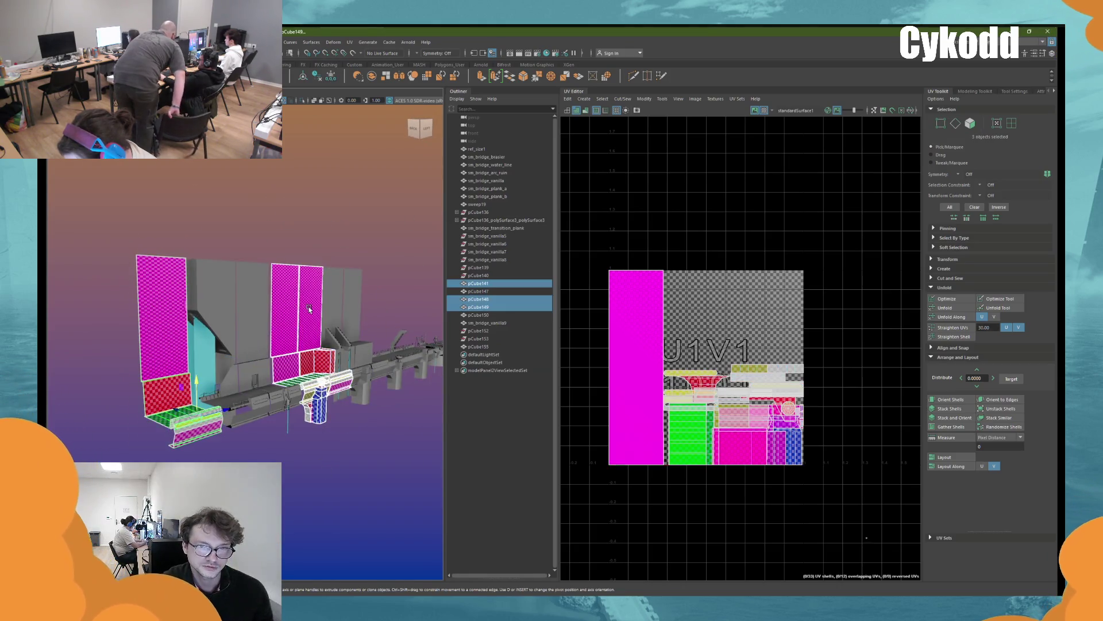
# Unfold and pack the UV shells of pCube141 and pCube148 into the 0–1 tile
pyautogui.click(940, 309)
pyautogui.click(944, 457)
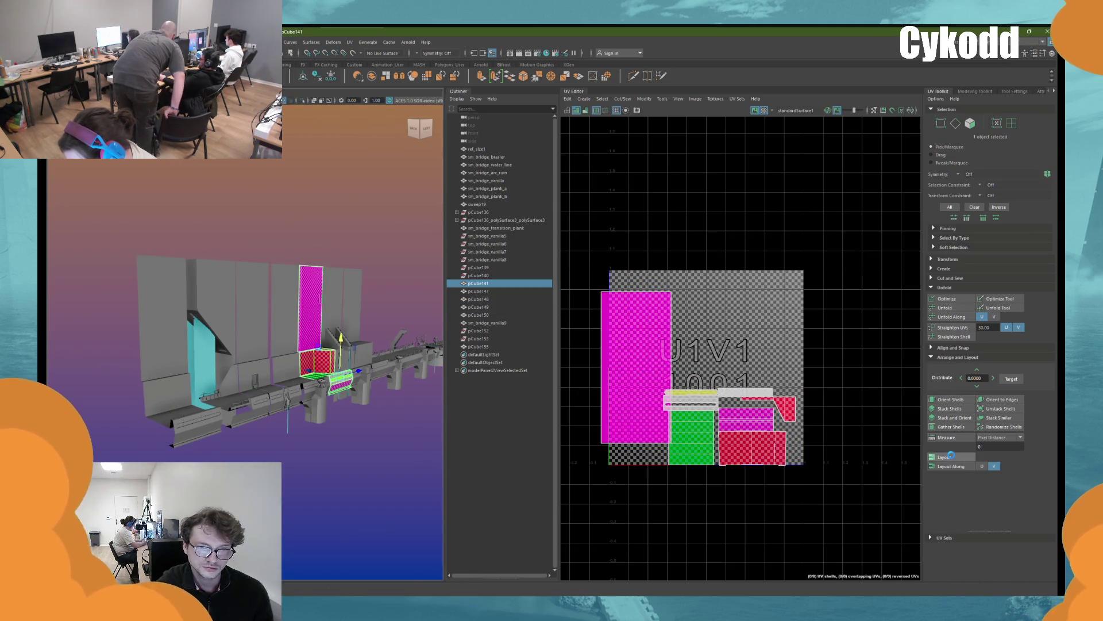
pyautogui.click(290, 311)
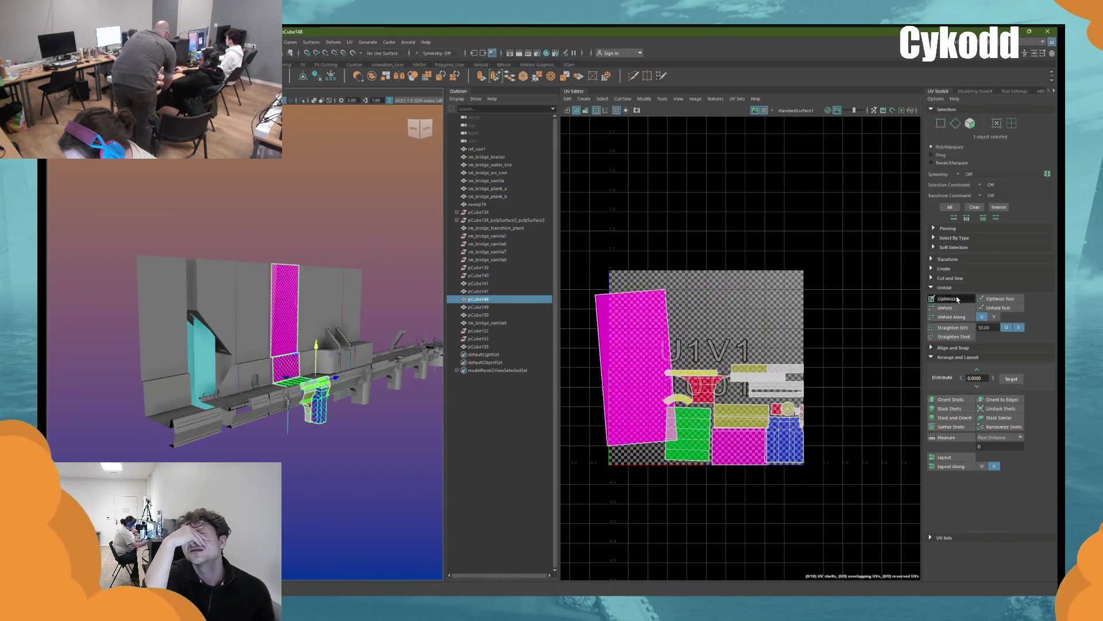
pyautogui.click(951, 399)
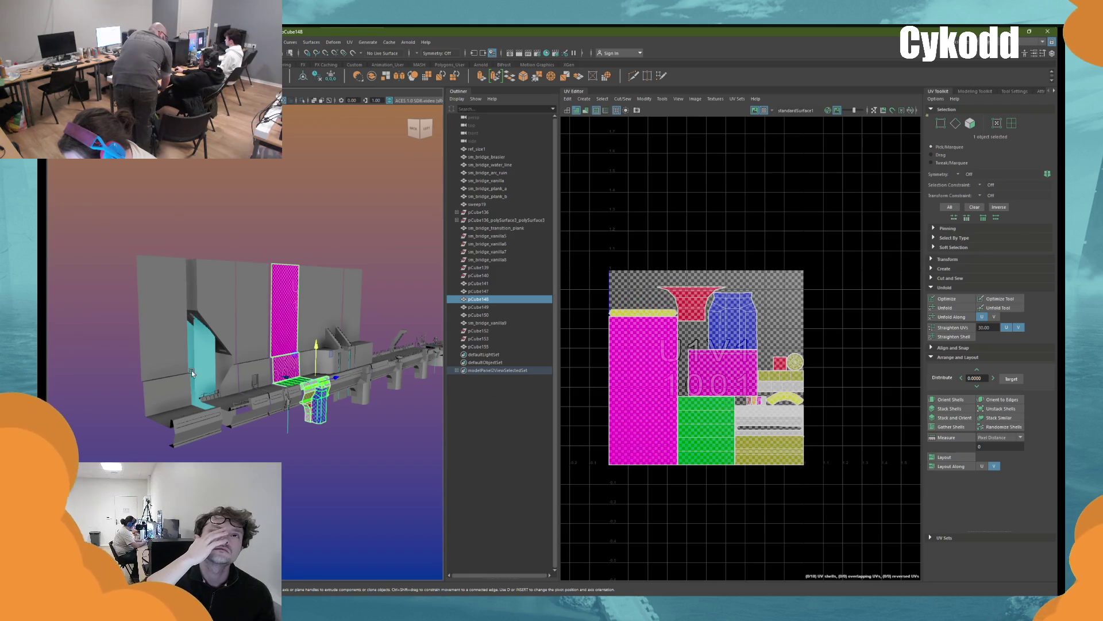
# Unfold pCube149's UVs, stand its magenta shell upright and pack it, then select pCube147
pyautogui.click(172, 318)
pyautogui.click(945, 308)
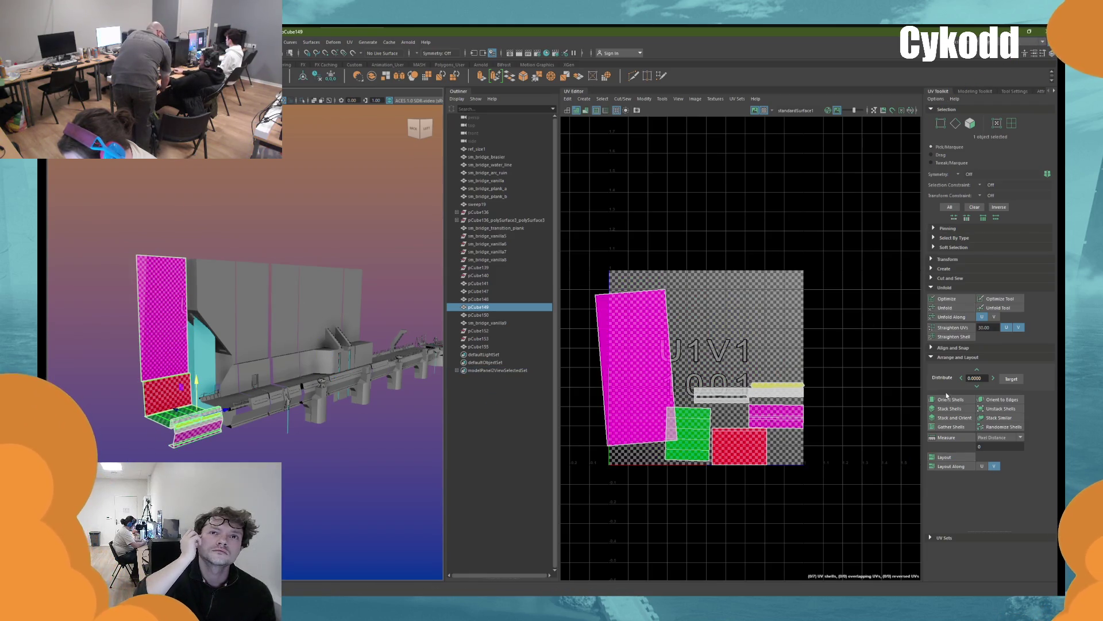
pyautogui.click(950, 399)
pyautogui.click(948, 458)
pyautogui.click(312, 287)
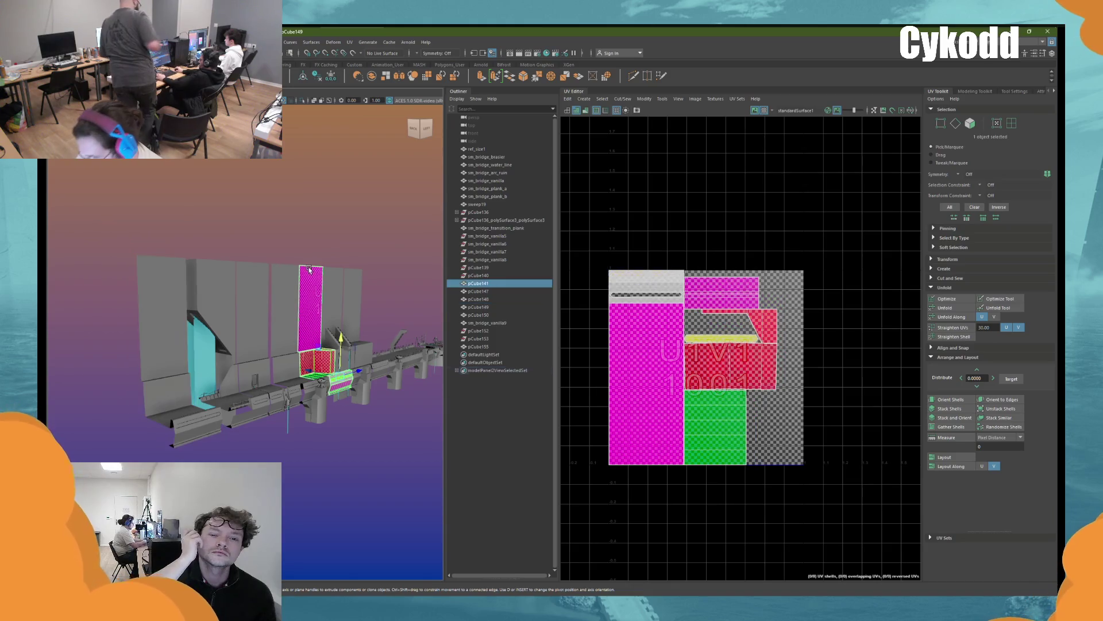
pyautogui.click(335, 283)
pyautogui.moveTo(335, 286)
pyautogui.keyDown('alt'); pyautogui.mouseDown()
pyautogui.moveTo(387, 290)
pyautogui.moveTo(322, 288)
pyautogui.mouseUp(); pyautogui.keyUp('alt')
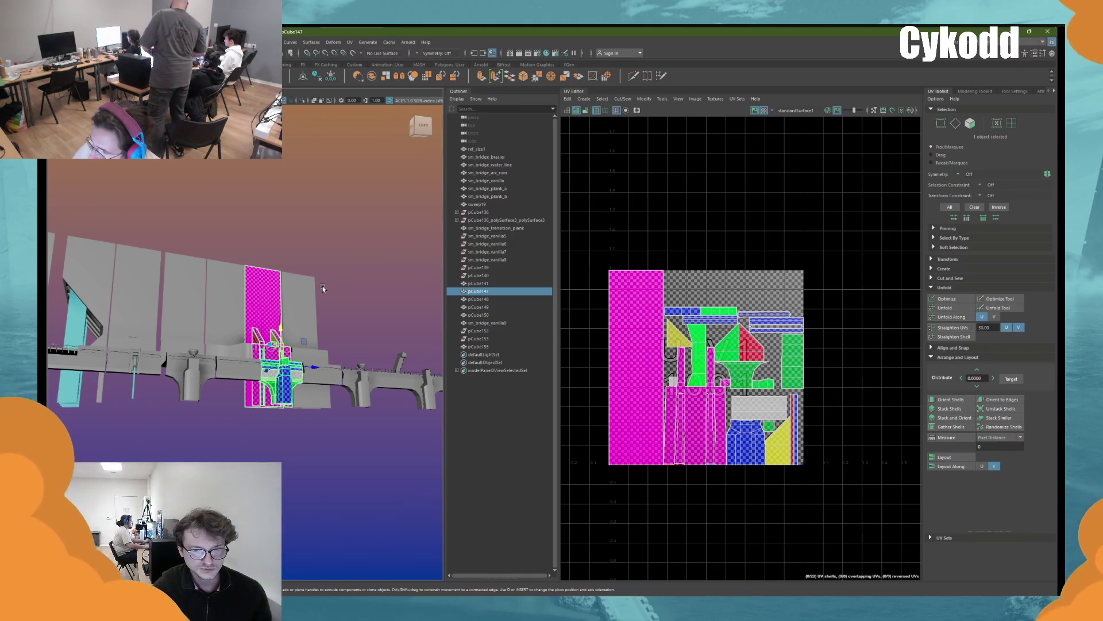
# Try unfolding the UVs of both selected panels, then undo it
pyautogui.keyDown('alt'); pyautogui.moveTo(323, 285); pyautogui.dragTo(320, 309); pyautogui.keyUp('alt')
pyautogui.click(321, 309)
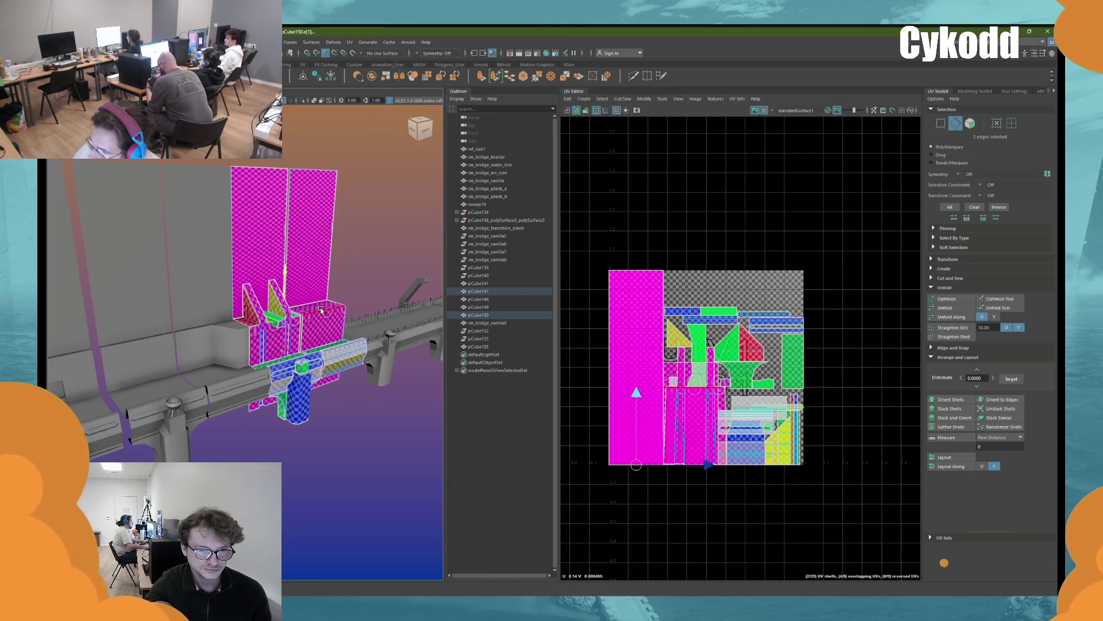
pyautogui.moveTo(321, 309); pyautogui.dragTo(363, 215, button='right')
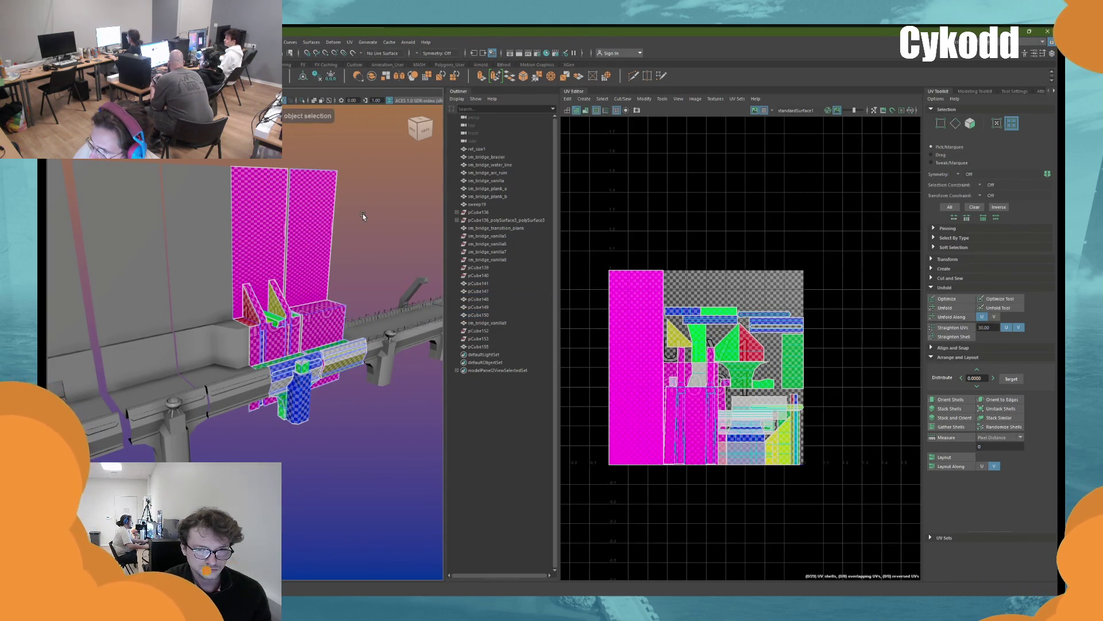
pyautogui.hotkey('ctrl', 'z')
pyautogui.moveTo(303, 227); pyautogui.dragTo(251, 225, button='middle')
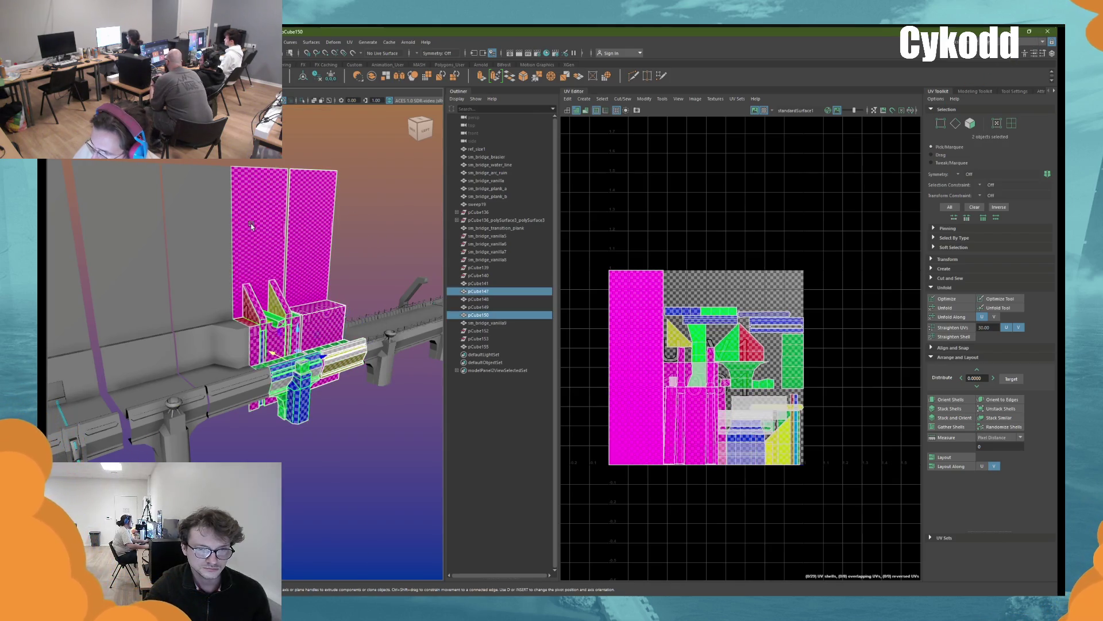
pyautogui.click(945, 307)
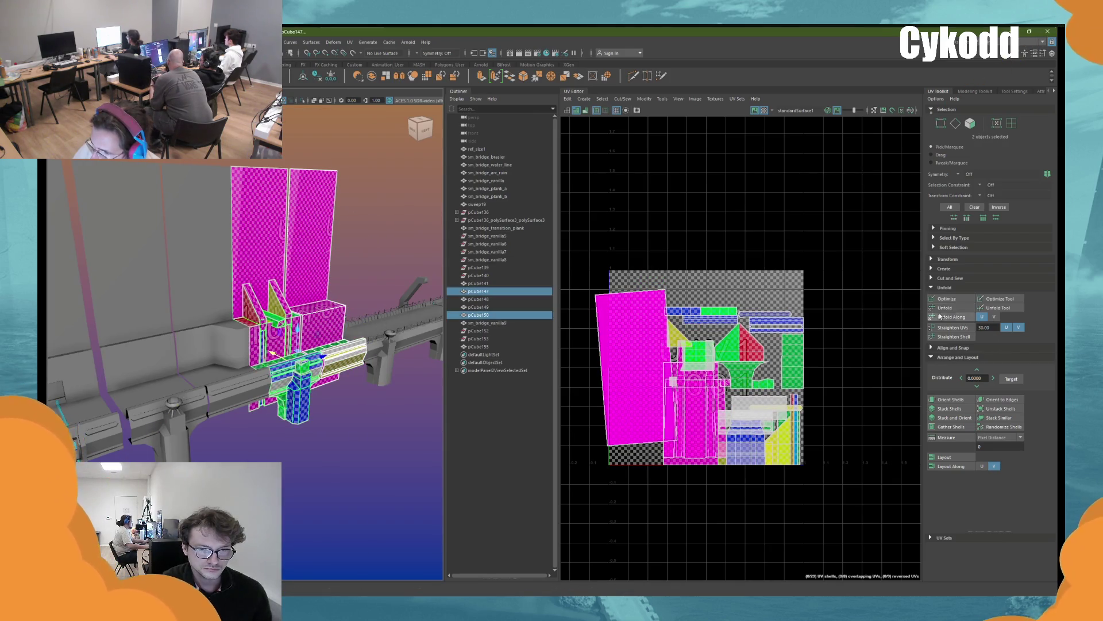
pyautogui.hotkey('ctrl', 'z')
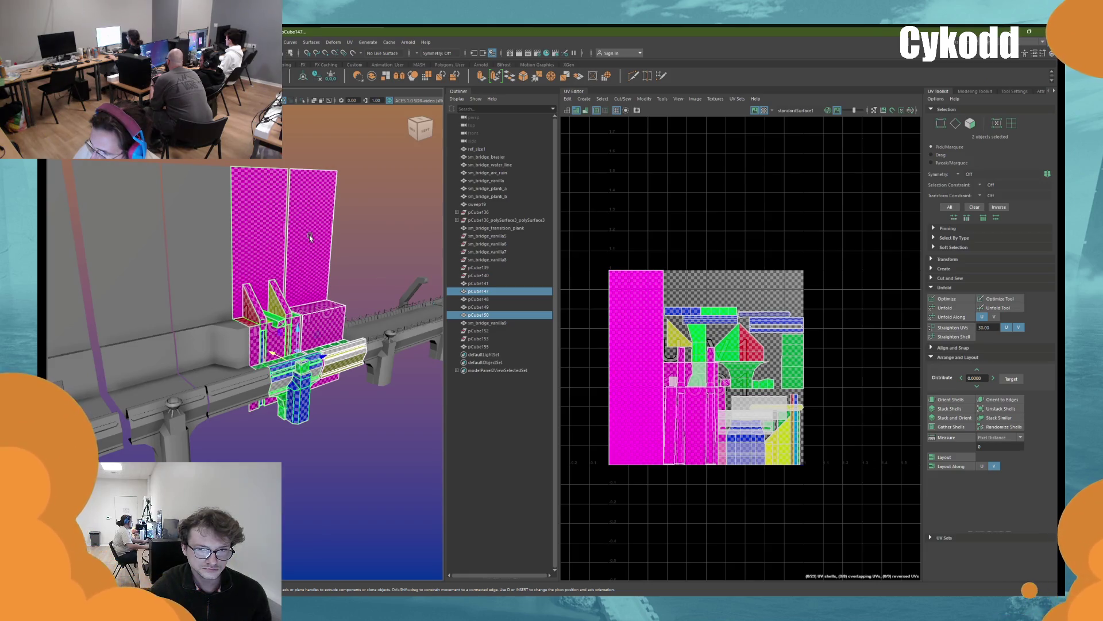
# Unfold pCube147's UVs, stand its magenta shell upright and pack its shells into the 0–1 tile
pyautogui.click(262, 261)
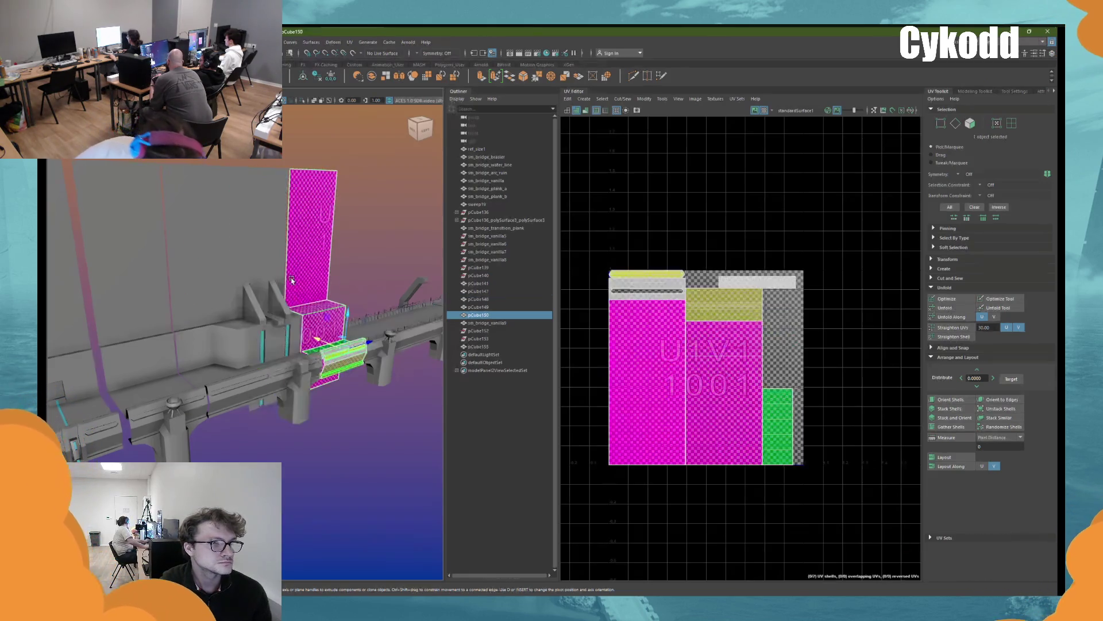
pyautogui.click(952, 307)
pyautogui.click(951, 397)
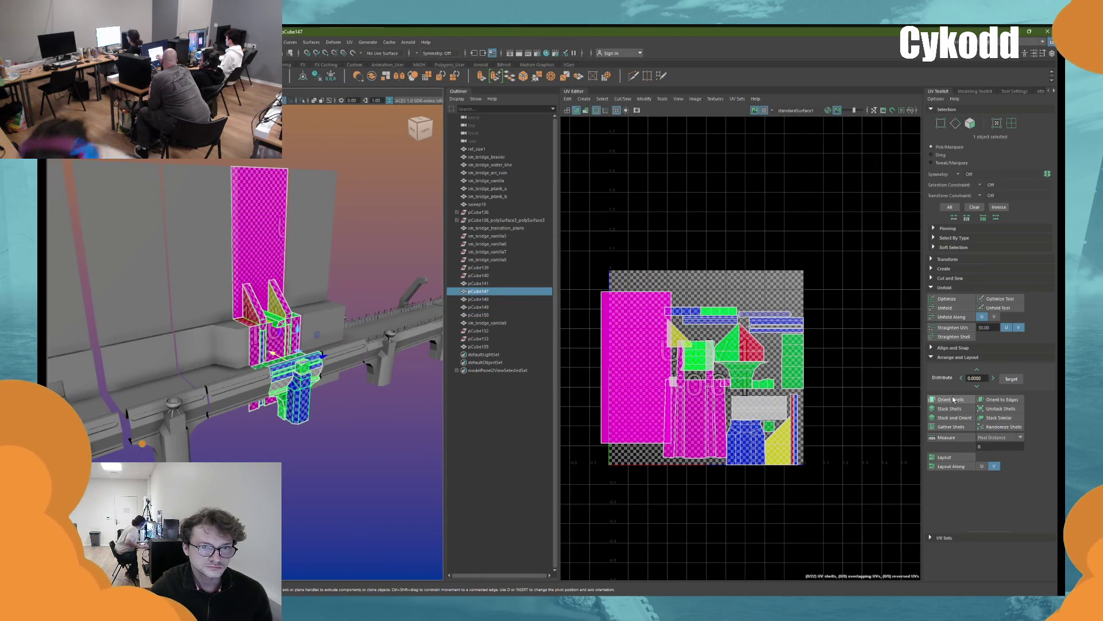
pyautogui.click(944, 457)
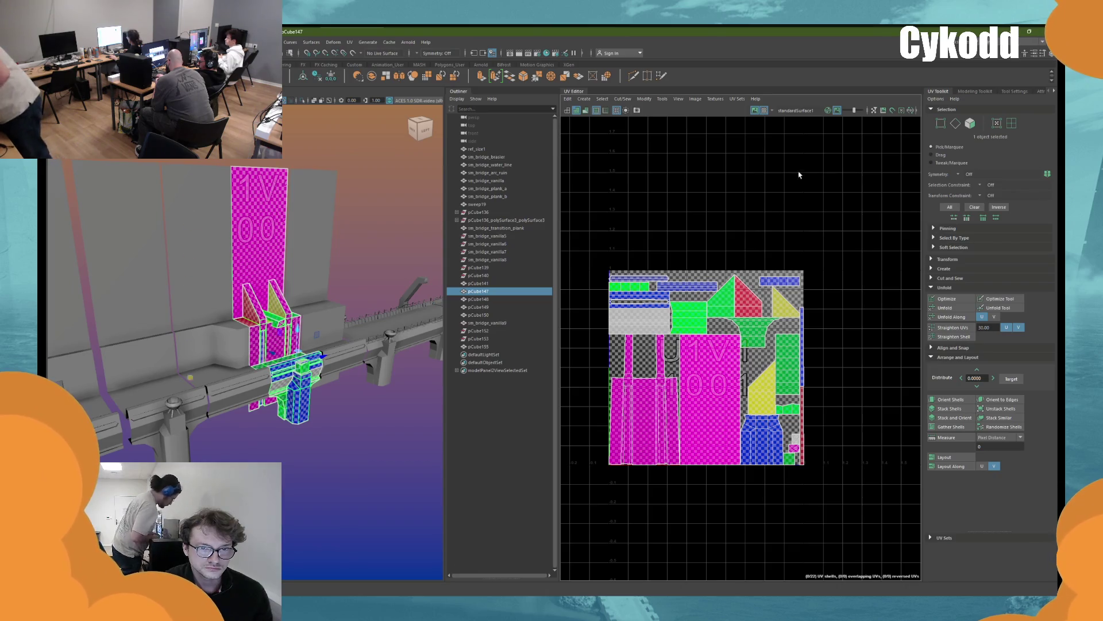
pyautogui.click(1041, 41)
# Switch to a single perspective view, orbit onto the bridge walkway and select pCube155
pyautogui.click(1005, 87)
pyautogui.moveTo(715, 200); pyautogui.dragTo(740, 184, button='right')
pyautogui.scroll(-3, 636, 294)
pyautogui.scroll(10, 547, 326)
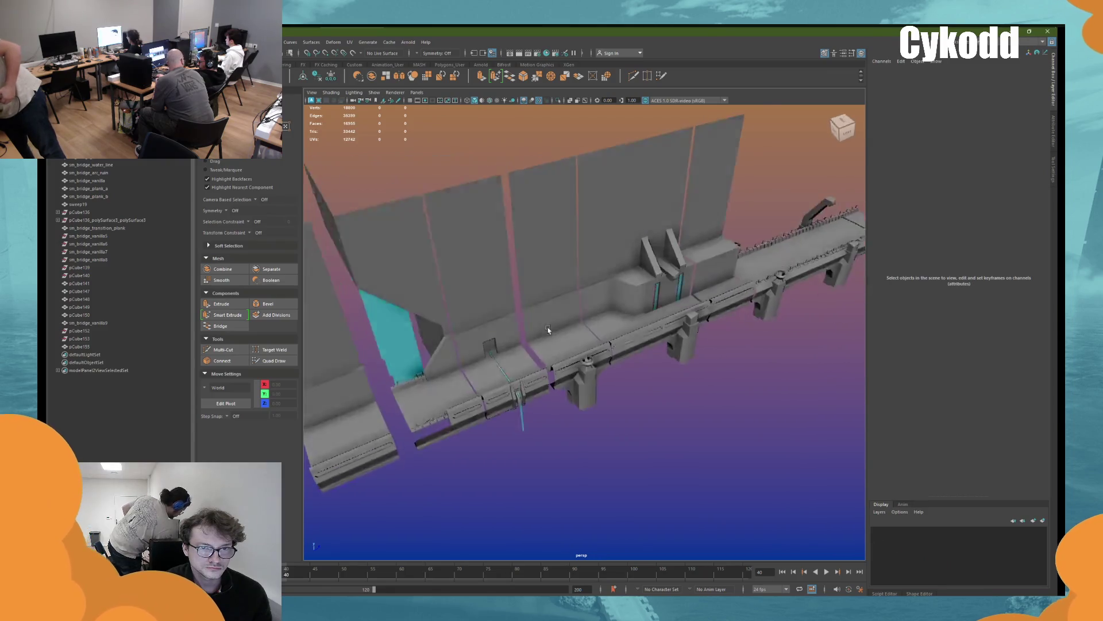
pyautogui.moveTo(553, 325)
pyautogui.keyDown('alt'); pyautogui.mouseDown()
pyautogui.moveTo(550, 299)
pyautogui.moveTo(557, 310)
pyautogui.moveTo(593, 307)
pyautogui.moveTo(569, 323)
pyautogui.moveTo(577, 309)
pyautogui.mouseUp(); pyautogui.keyUp('alt')
pyautogui.scroll(5, 573, 317)
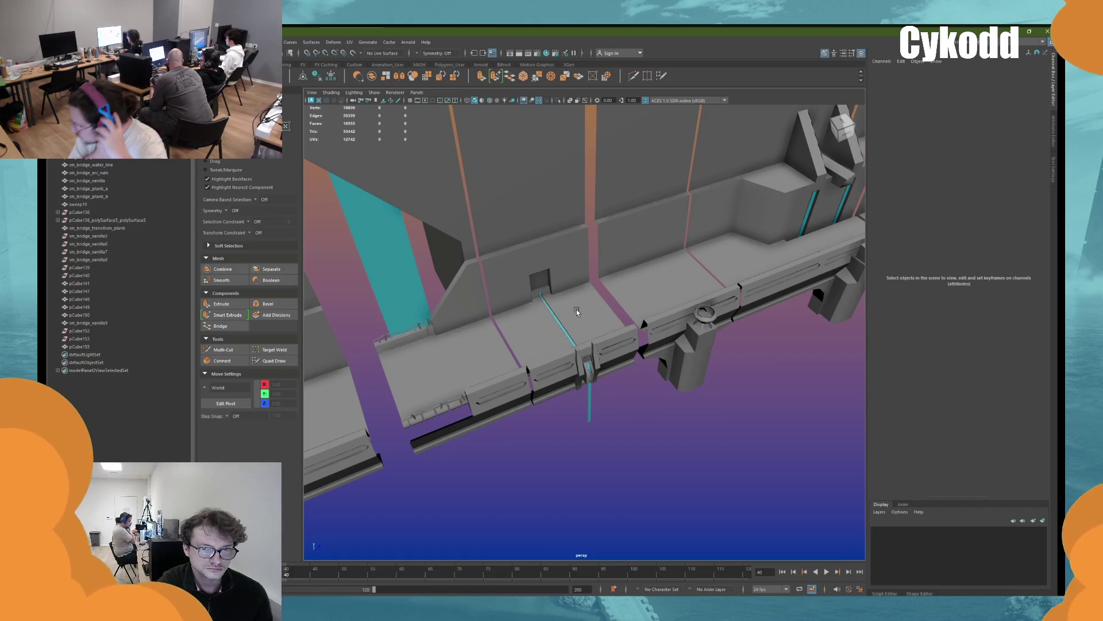
pyautogui.click(577, 309)
# Bevel the top edges of the walkway doorway with Ctrl+B
pyautogui.press('f')
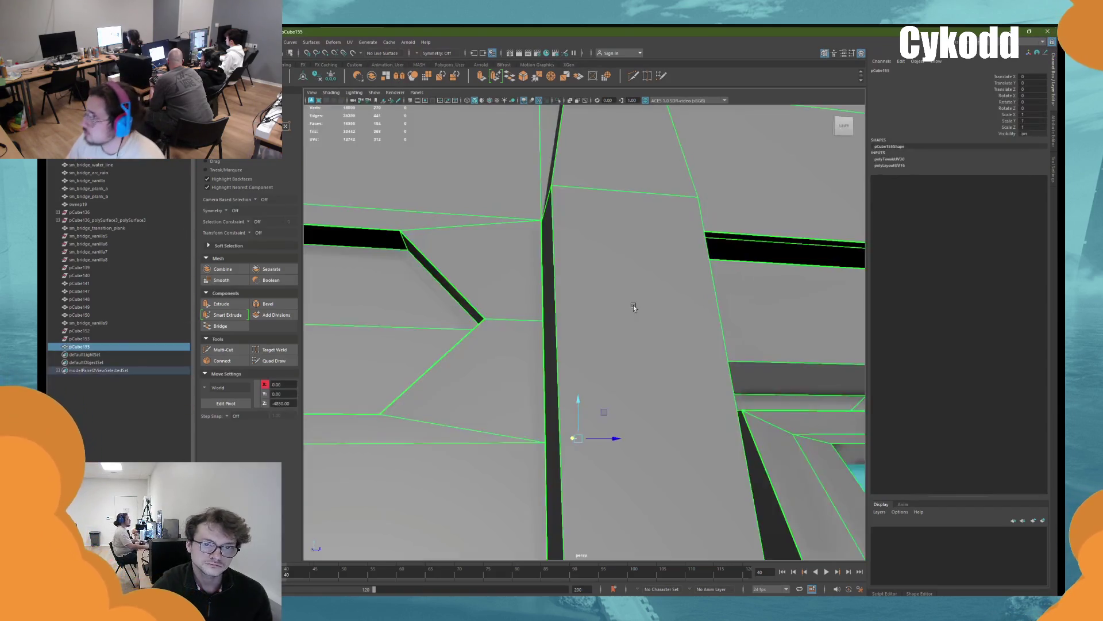
pyautogui.keyDown('alt'); pyautogui.moveTo(643, 319); pyautogui.dragTo(680, 308); pyautogui.keyUp('alt')
pyautogui.moveTo(855, 235); pyautogui.dragTo(851, 221, button='right')
pyautogui.click(592, 285)
pyautogui.press('w')
pyautogui.keyDown('alt'); pyautogui.moveTo(592, 284); pyautogui.dragTo(564, 302); pyautogui.keyUp('alt')
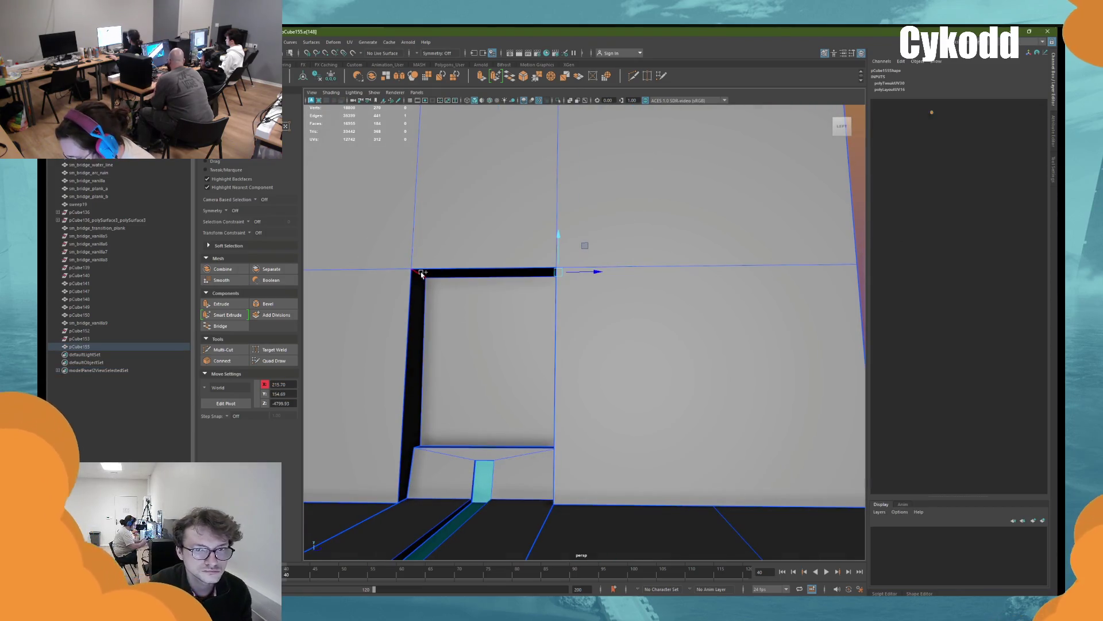
pyautogui.hotkey('ctrl', 'b')
pyautogui.moveTo(443, 277)
pyautogui.keyDown('alt'); pyautogui.mouseDown()
pyautogui.moveTo(566, 333)
pyautogui.moveTo(599, 384)
pyautogui.moveTo(609, 362)
pyautogui.moveTo(601, 334)
pyautogui.mouseUp(); pyautogui.keyUp('alt')
pyautogui.scroll(5, 596, 311)
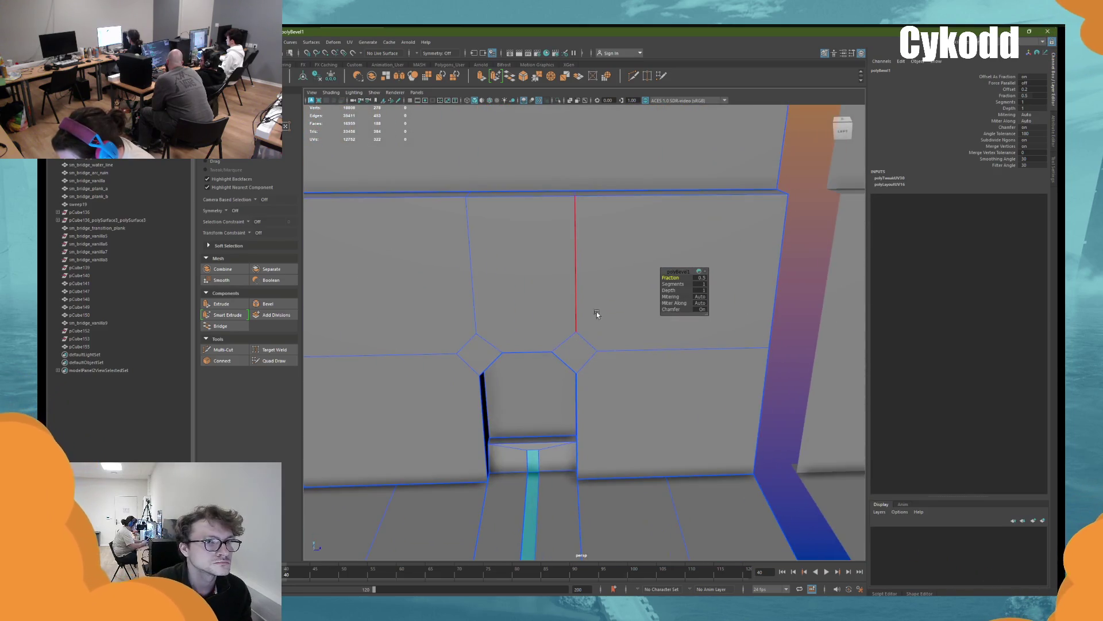
pyautogui.press('w')
pyautogui.scroll(-2, 596, 308)
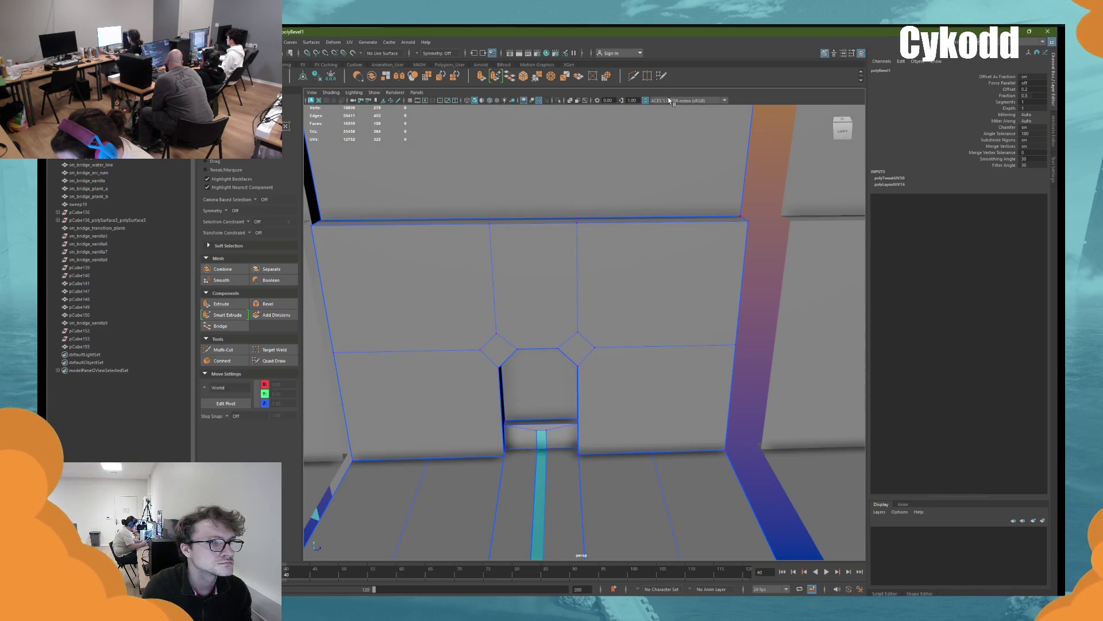
# Target Weld the bevel's corner vertex into the doorway's top edge, then deselect the mesh
pyautogui.click(647, 76)
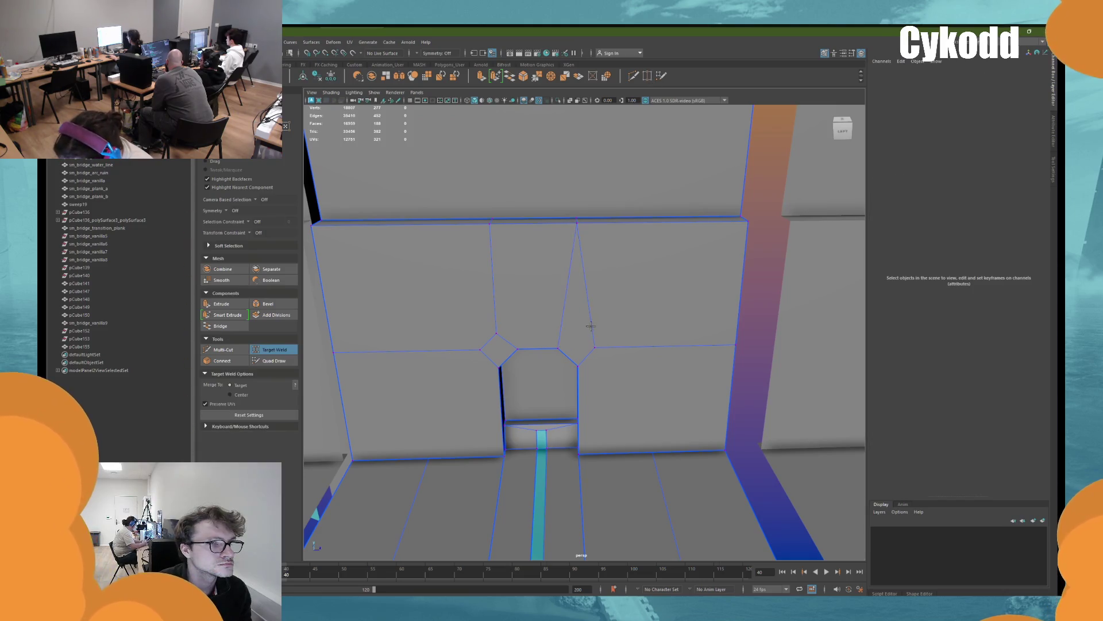
pyautogui.moveTo(643, 347); pyautogui.dragTo(735, 344)
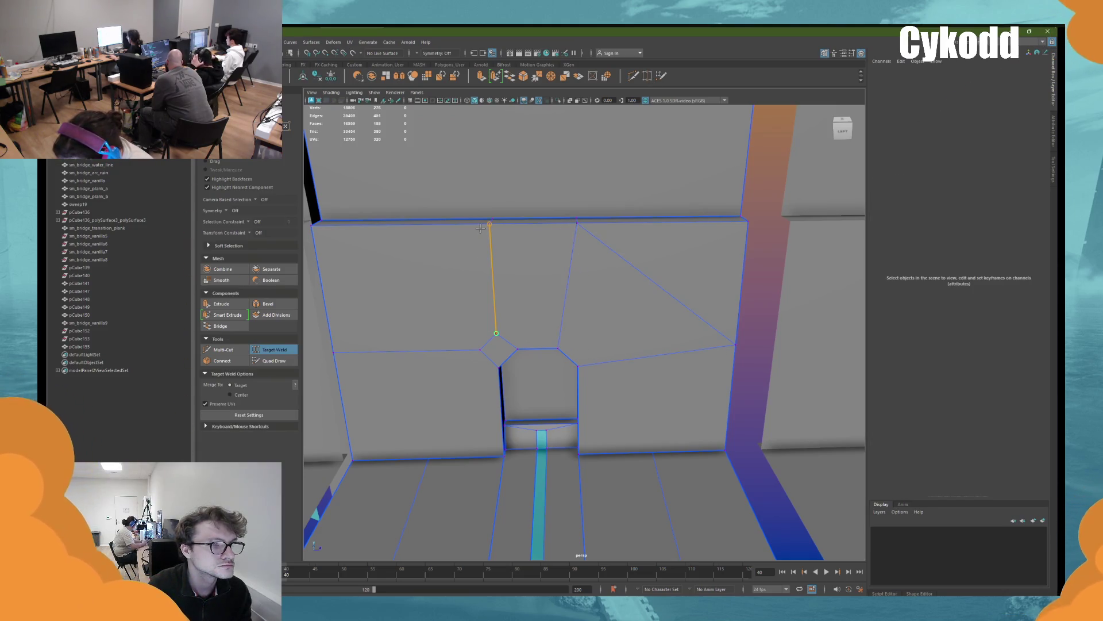
pyautogui.press('w')
pyautogui.scroll(-4, 587, 324)
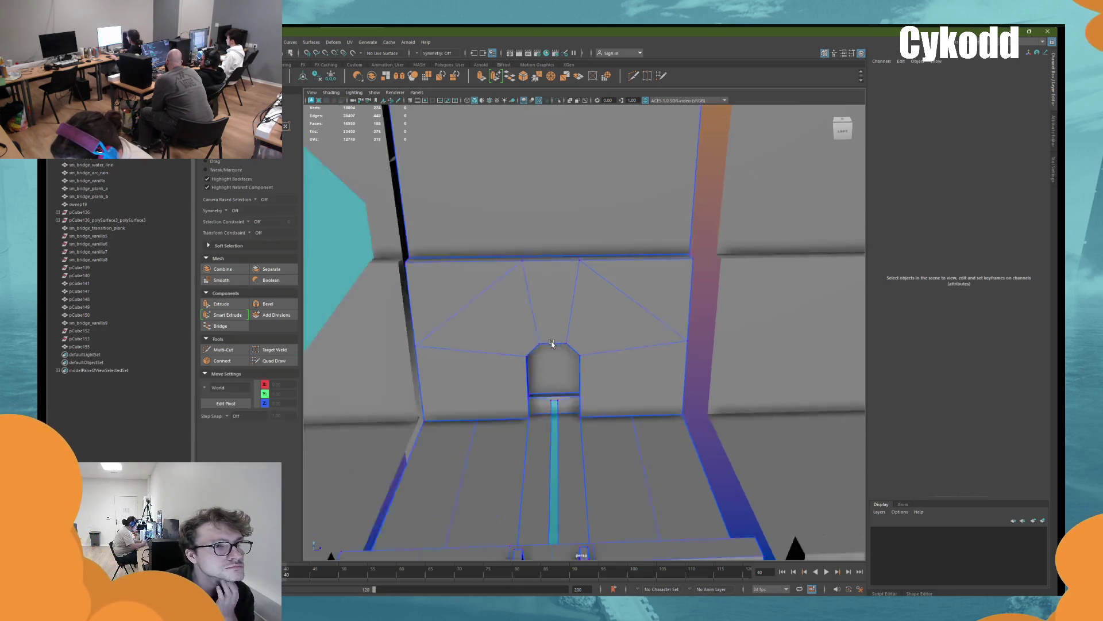
pyautogui.moveTo(586, 325); pyautogui.dragTo(592, 522, button='right')
pyautogui.click(593, 522)
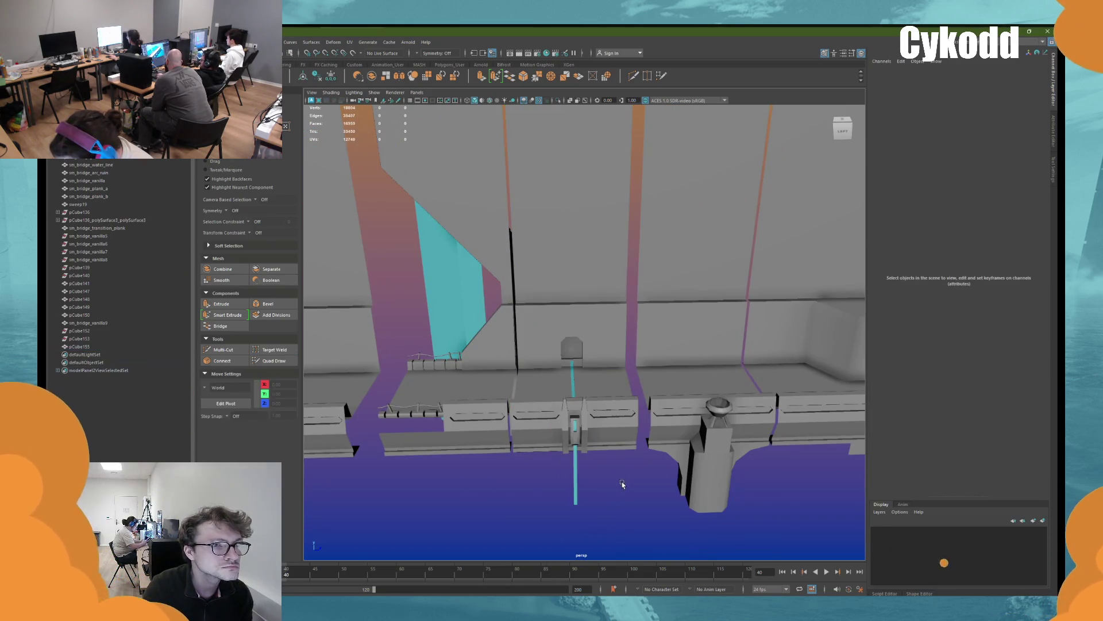
# Select wall panels pCube147 and pCube150, then frame and orbit around pCube147
pyautogui.scroll(3, 606, 342)
pyautogui.moveTo(605, 343)
pyautogui.keyDown('alt'); pyautogui.mouseDown()
pyautogui.moveTo(619, 359)
pyautogui.moveTo(687, 365)
pyautogui.moveTo(609, 390)
pyautogui.moveTo(628, 414)
pyautogui.moveTo(630, 394)
pyautogui.moveTo(633, 412)
pyautogui.mouseUp(); pyautogui.keyUp('alt')
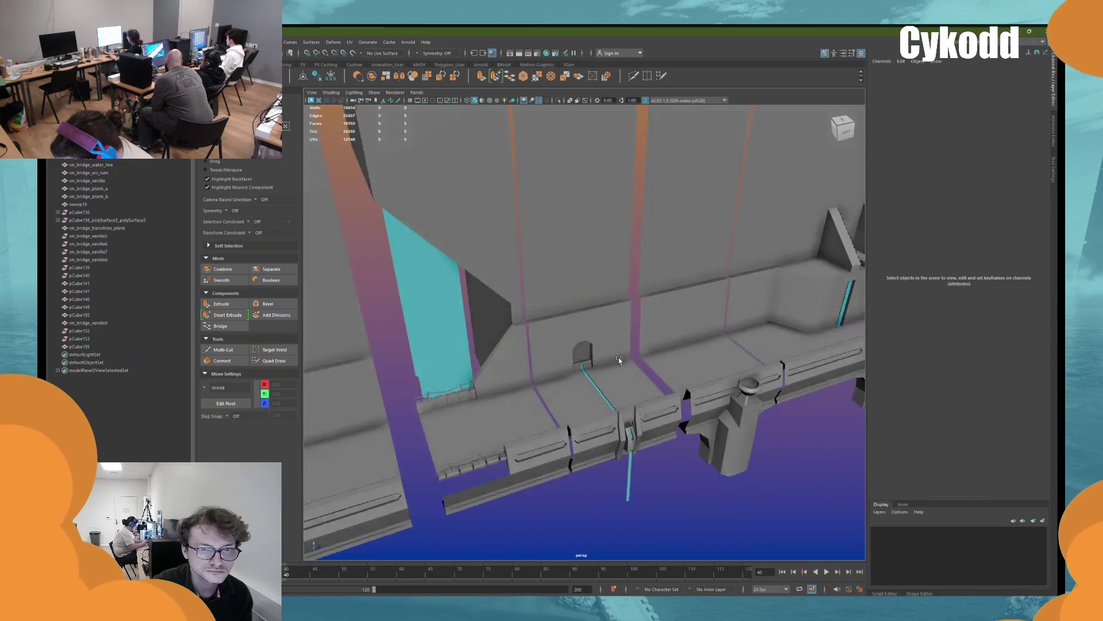
pyautogui.scroll(-4, 619, 359)
pyautogui.click(687, 365)
pyautogui.click(609, 391)
pyautogui.scroll(5, 628, 422)
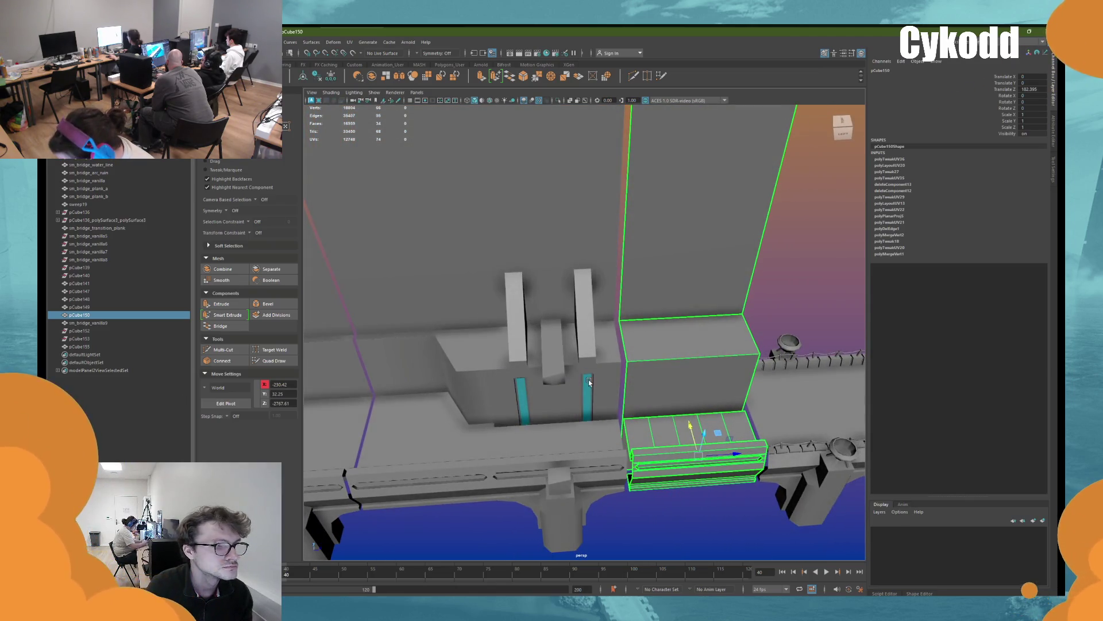
pyautogui.click(589, 381)
pyautogui.press('f')
pyautogui.keyDown('alt'); pyautogui.moveTo(592, 382); pyautogui.dragTo(738, 374); pyautogui.keyUp('alt')
pyautogui.moveTo(596, 440)
pyautogui.keyDown('alt'); pyautogui.mouseDown()
pyautogui.moveTo(640, 369)
pyautogui.moveTo(359, 359)
pyautogui.moveTo(508, 375)
pyautogui.mouseUp(); pyautogui.keyUp('alt')
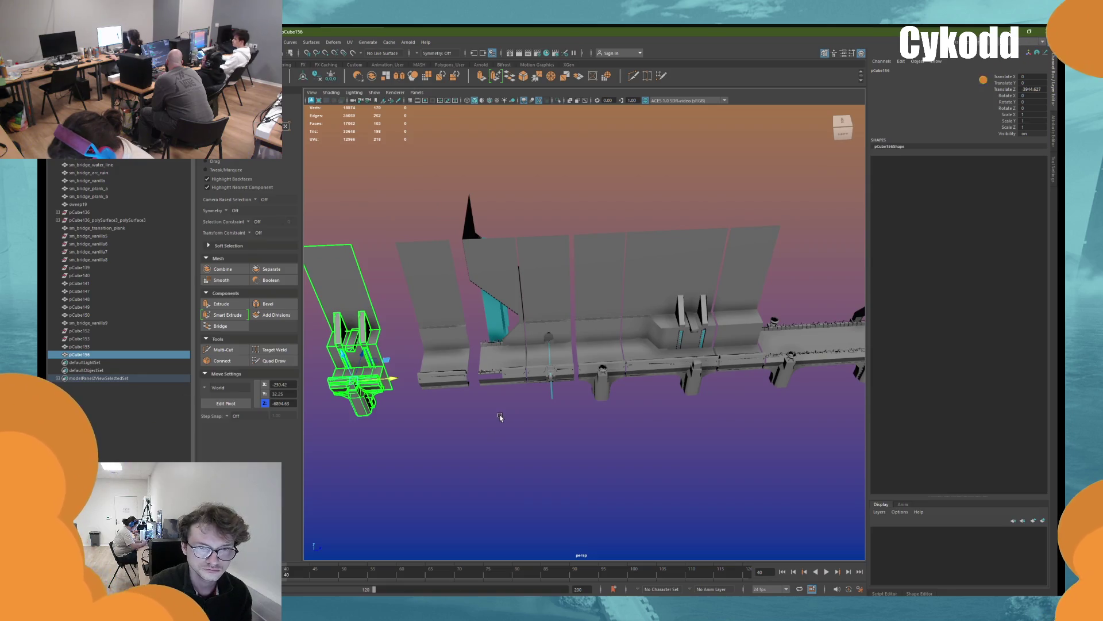
# Delete pCube156's upper block, bottom column and flared base faces
pyautogui.press('f')
pyautogui.keyDown('alt'); pyautogui.moveTo(825, 414); pyautogui.dragTo(672, 270); pyautogui.keyUp('alt')
pyautogui.press('F11')
pyautogui.click(532, 242)
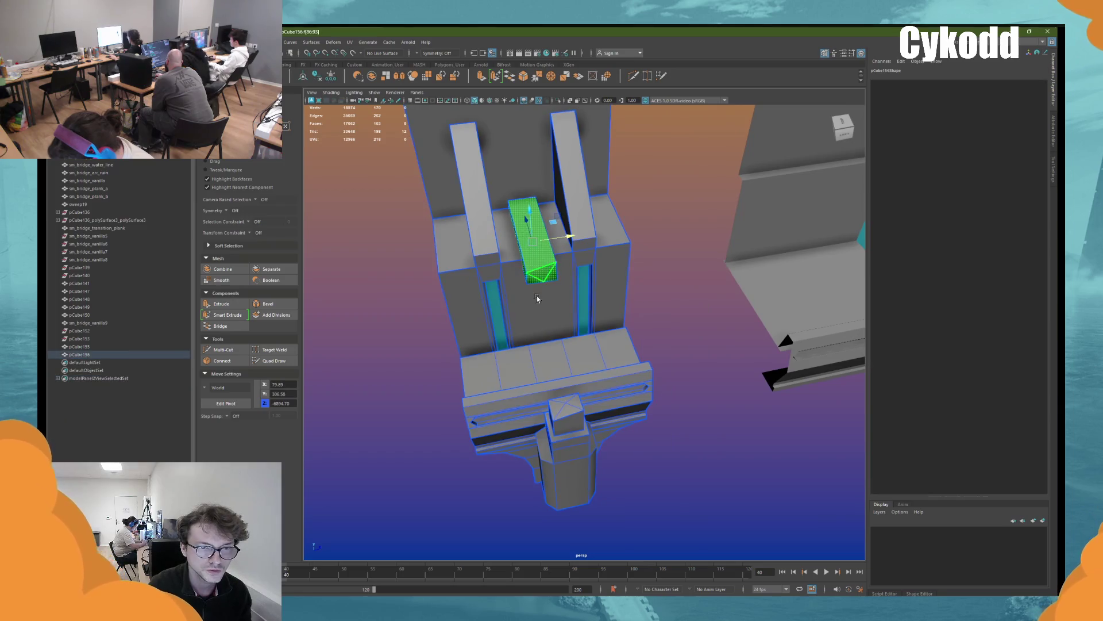
pyautogui.keyDown('shift'); pyautogui.click(569, 471); pyautogui.keyUp('shift')
pyautogui.keyDown('shift'); pyautogui.click(523, 467); pyautogui.keyUp('shift')
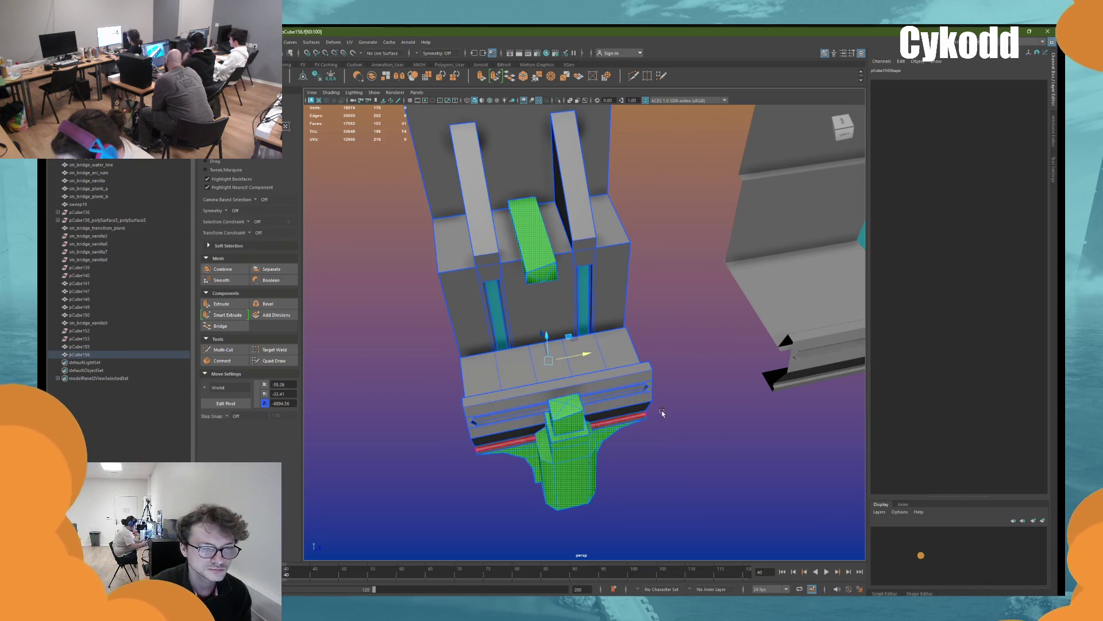
pyautogui.press('Delete')
# Undo the face deletion, reselect pCube156 and bring up the workspace layout list
pyautogui.moveTo(670, 304); pyautogui.dragTo(582, 368, button='right')
pyautogui.hotkey('ctrl', 'z')
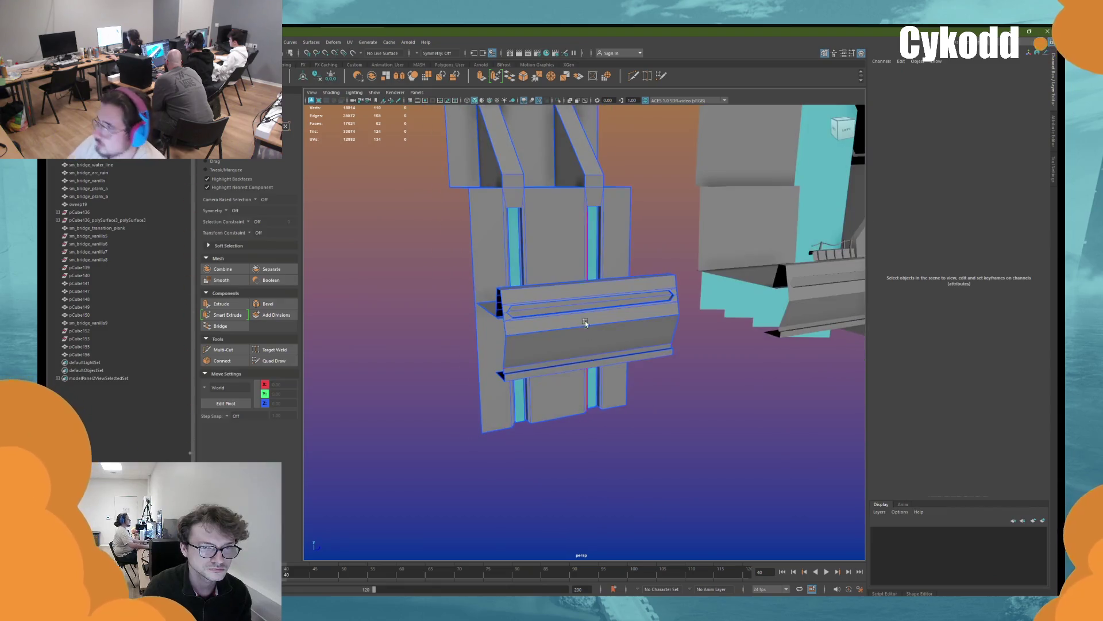
pyautogui.click(584, 322)
pyautogui.click(1028, 41)
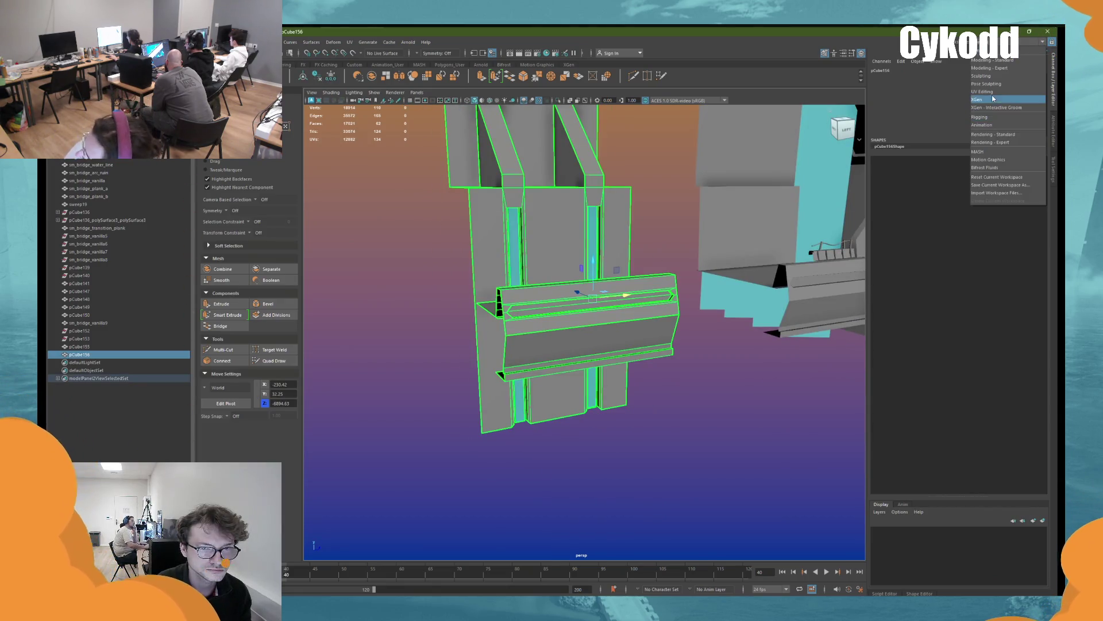
pyautogui.click(989, 92)
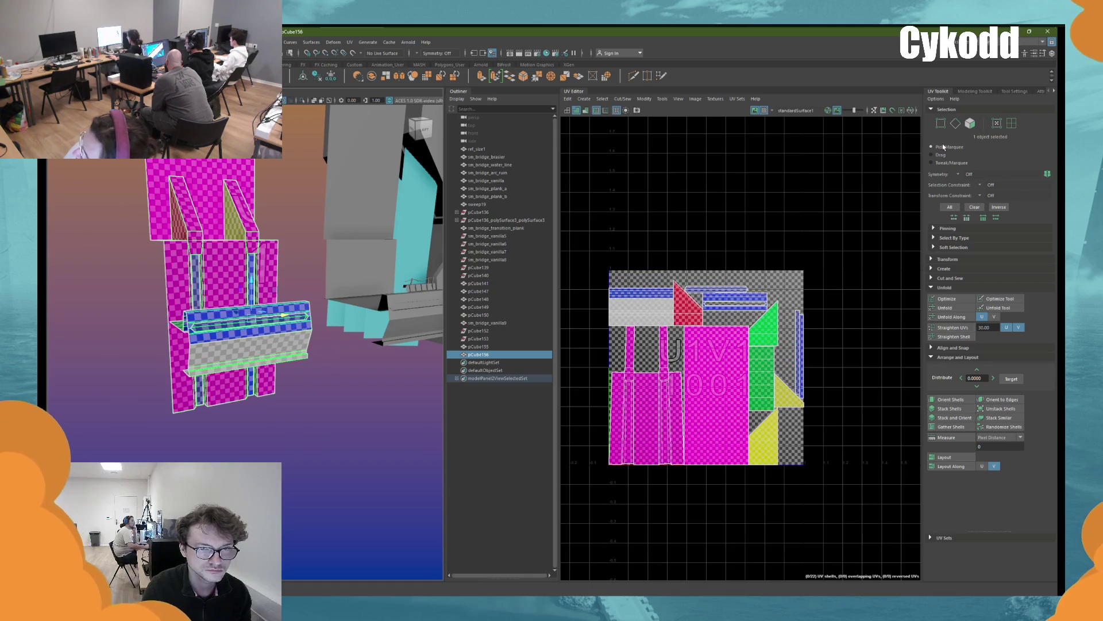
pyautogui.click(1041, 41)
pyautogui.click(989, 52)
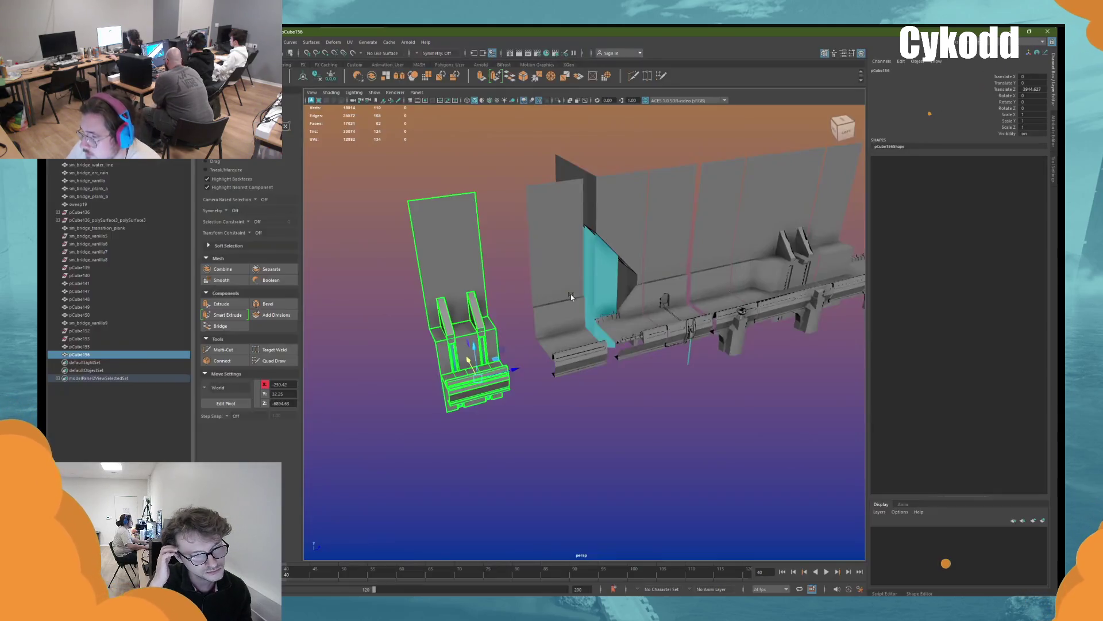
pyautogui.keyDown('alt'); pyautogui.moveTo(574, 288); pyautogui.dragTo(652, 307); pyautogui.keyUp('alt')
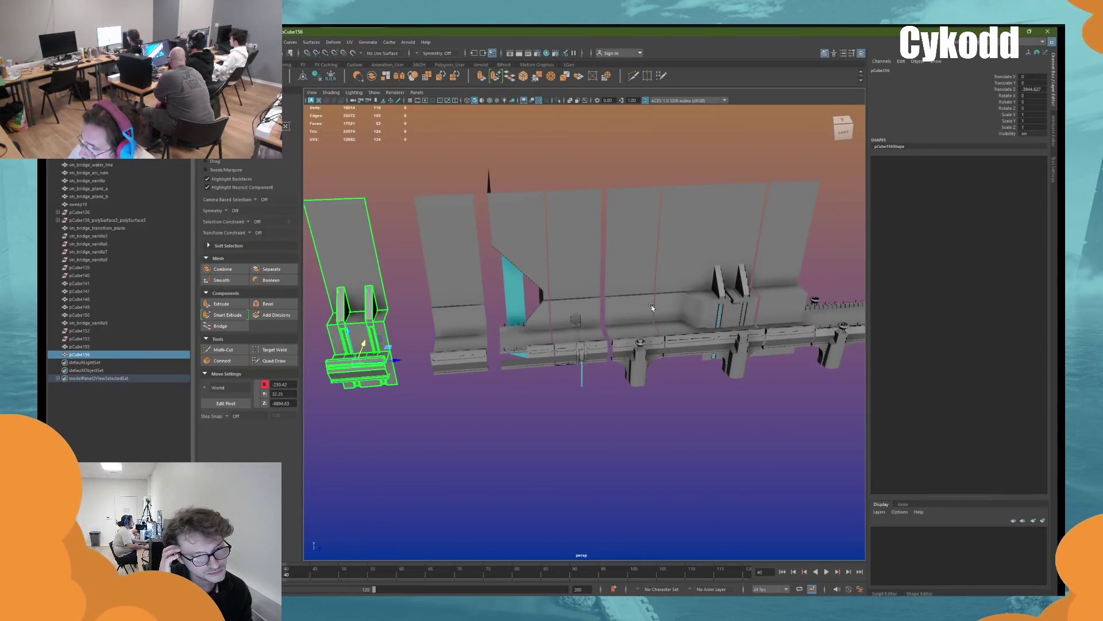
# Slide pCube147 left along the bridge and pCube156 right against the right group
pyautogui.click(704, 294)
pyautogui.click(732, 312)
pyautogui.moveTo(763, 333); pyautogui.dragTo(356, 339)
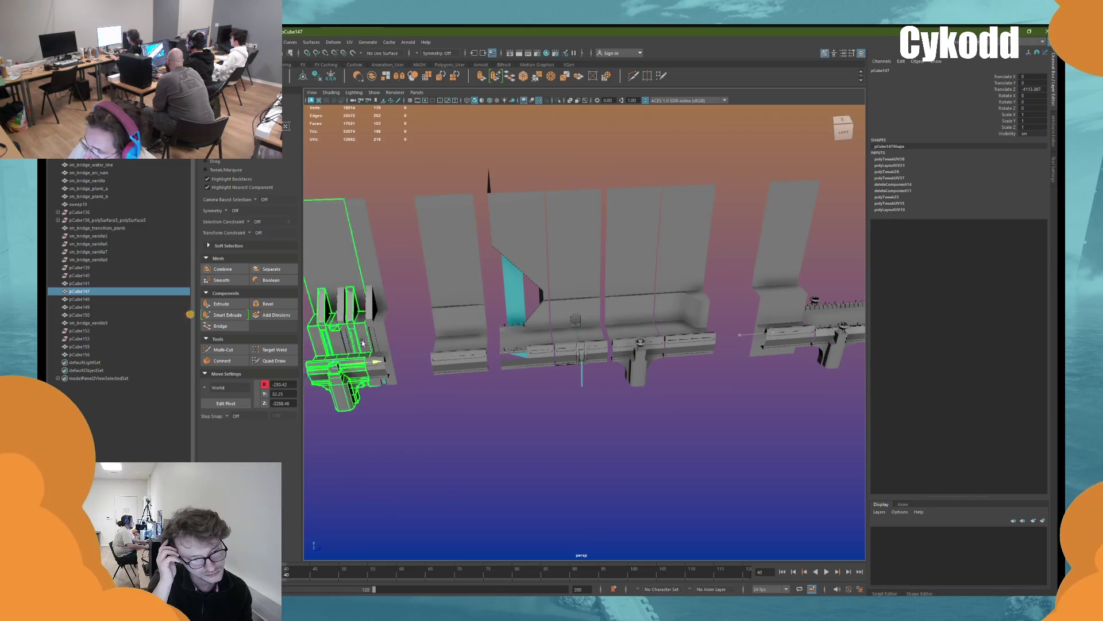
pyautogui.keyDown('alt'); pyautogui.moveTo(356, 340); pyautogui.dragTo(609, 339, button='middle'); pyautogui.keyUp('alt')
pyautogui.moveTo(578, 375)
pyautogui.mouseDown(button='middle')
pyautogui.moveTo(515, 377)
pyautogui.moveTo(604, 401)
pyautogui.mouseUp(button='middle')
pyautogui.click(576, 370)
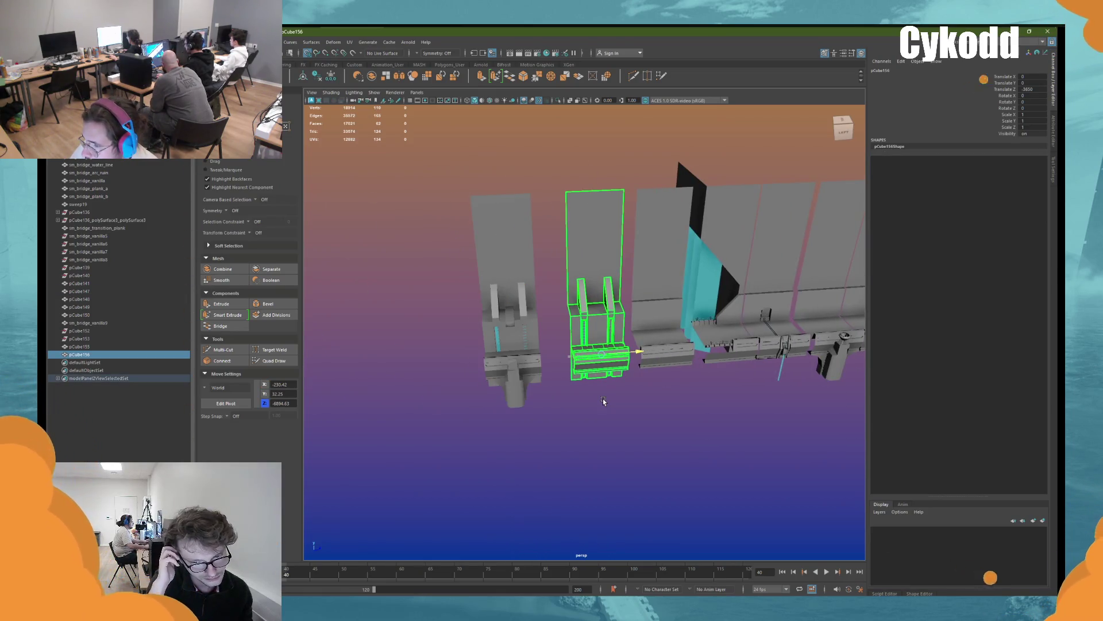
pyautogui.moveTo(603, 401); pyautogui.dragTo(670, 386, button='middle')
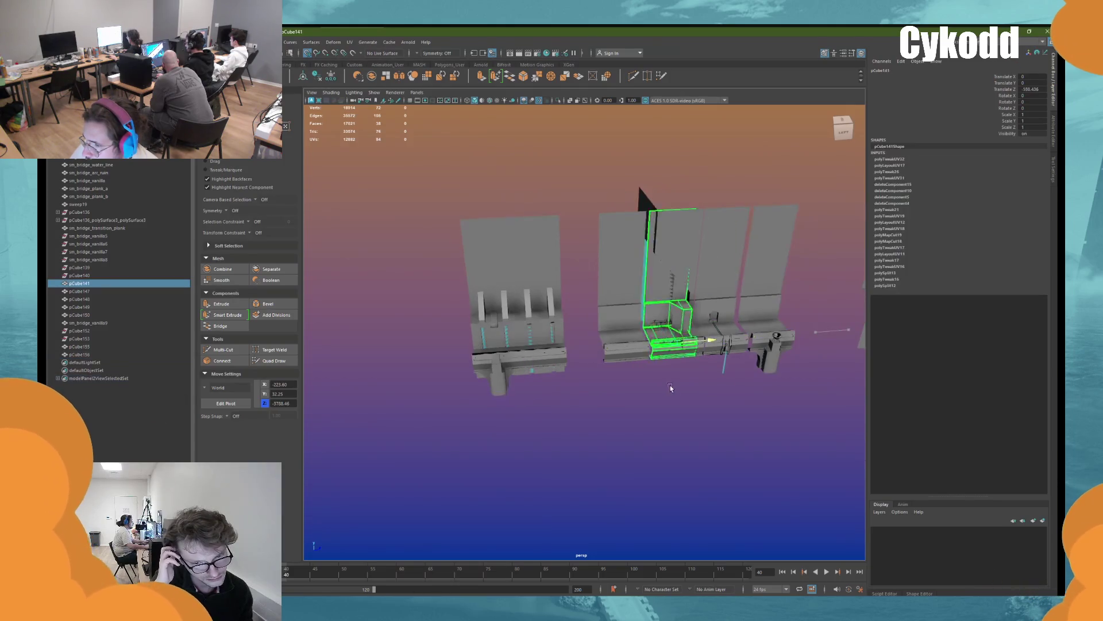
# Move the cyan sm_bridge_vanilla9 beside the left group and select several wall pieces
pyautogui.click(447, 367)
pyautogui.click(647, 266)
pyautogui.moveTo(690, 285)
pyautogui.mouseDown(button='middle')
pyautogui.moveTo(592, 290)
pyautogui.moveTo(395, 383)
pyautogui.moveTo(569, 336)
pyautogui.moveTo(400, 391)
pyautogui.mouseUp(button='middle')
pyautogui.click(619, 322)
pyautogui.keyDown('alt'); pyautogui.moveTo(401, 391); pyautogui.dragTo(574, 370); pyautogui.keyUp('alt')
pyautogui.moveTo(657, 359); pyautogui.dragTo(490, 272)
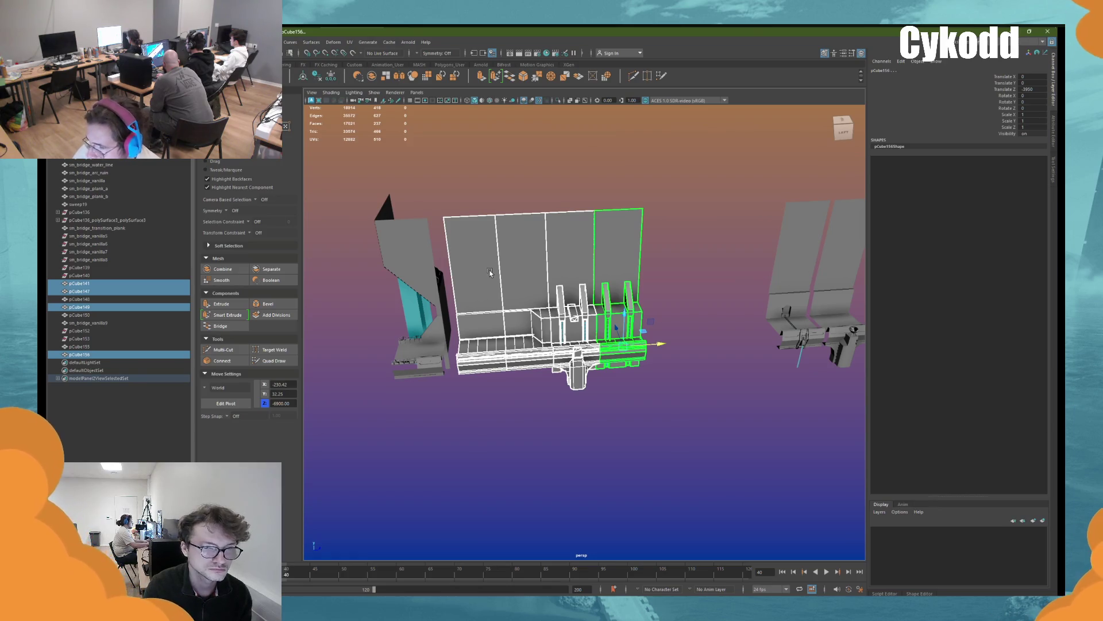
# Place pCube155 beside the main piece and pCube149 beside the left piece
pyautogui.click(804, 275)
pyautogui.moveTo(804, 276); pyautogui.dragTo(500, 338, button='middle')
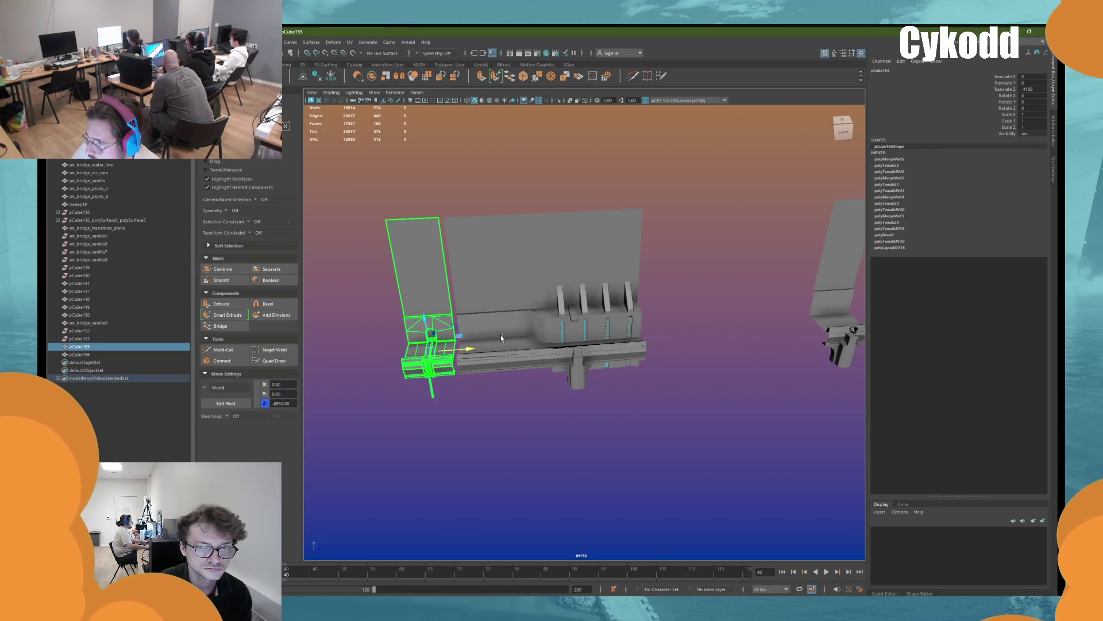
pyautogui.click(500, 338)
pyautogui.moveTo(527, 418); pyautogui.dragTo(379, 419, button='middle')
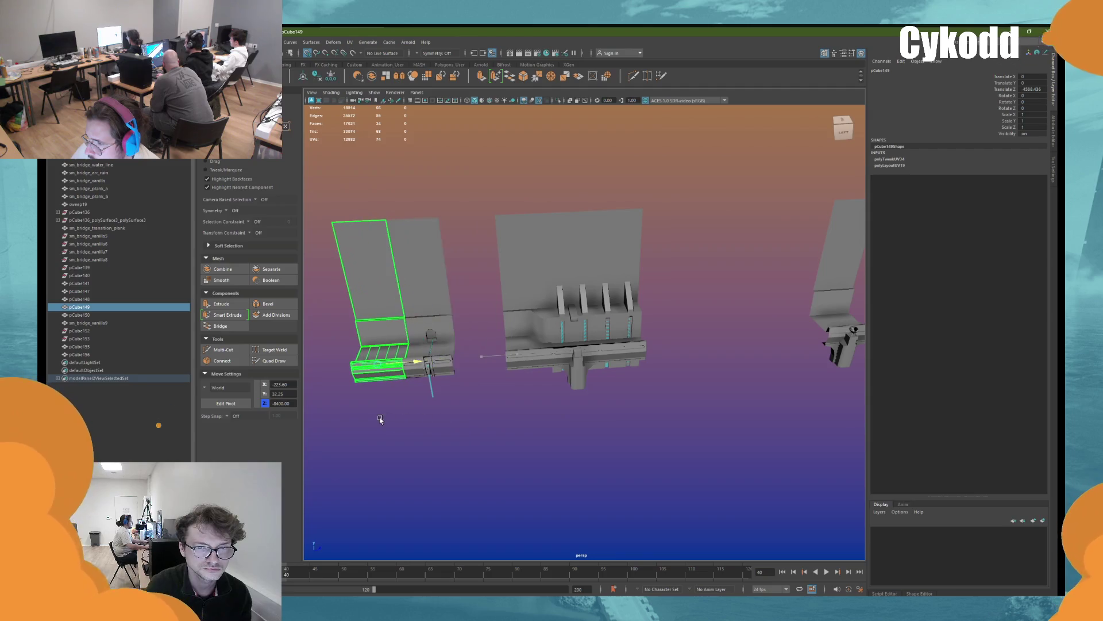
pyautogui.click(438, 362)
pyautogui.moveTo(438, 362); pyautogui.dragTo(479, 398, button='middle')
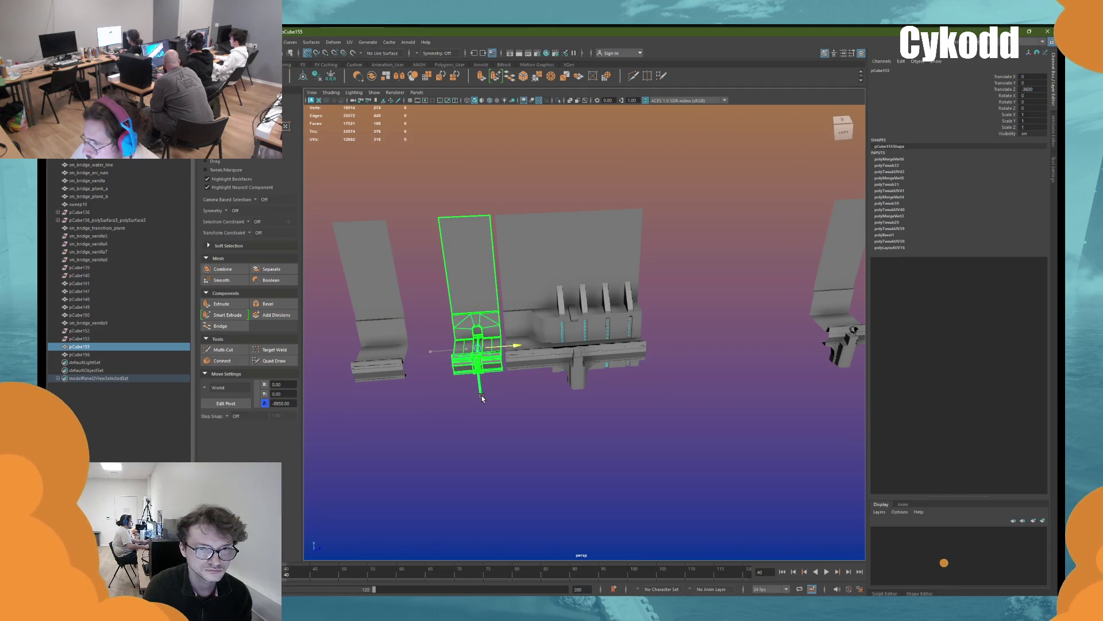
# Move pCube148 beside the main piece and slide sm_bridge_vanilla9 right along the bridge
pyautogui.click(839, 259)
pyautogui.moveTo(839, 259)
pyautogui.mouseDown(button='middle')
pyautogui.moveTo(435, 421)
pyautogui.moveTo(370, 409)
pyautogui.moveTo(594, 419)
pyautogui.mouseUp(button='middle')
pyautogui.click(397, 377)
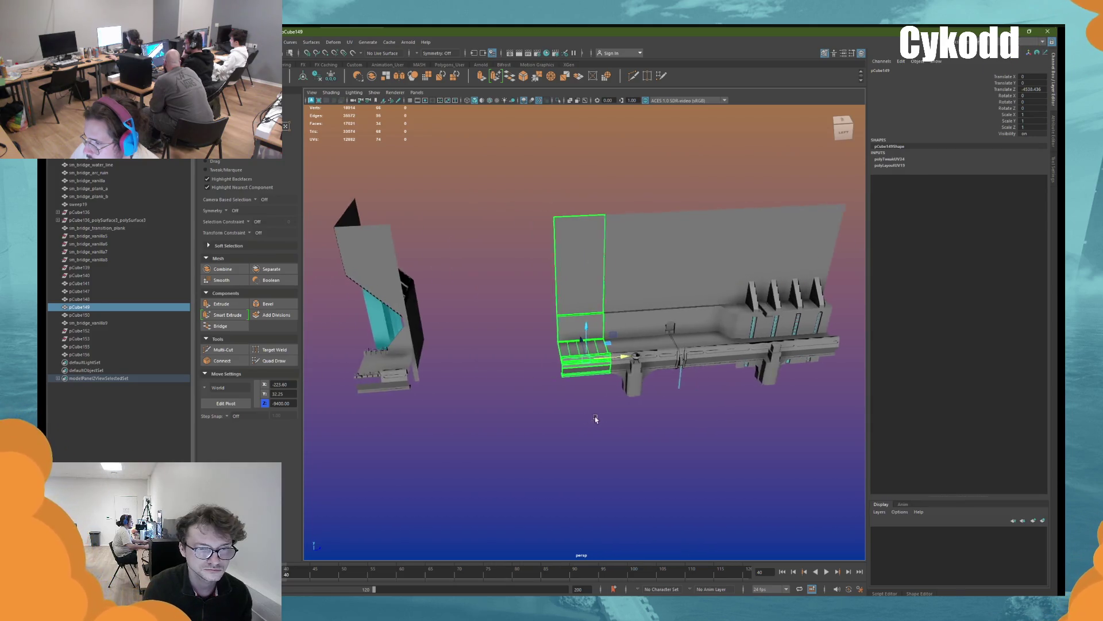
pyautogui.click(397, 374)
pyautogui.moveTo(396, 373); pyautogui.dragTo(488, 410, button='middle')
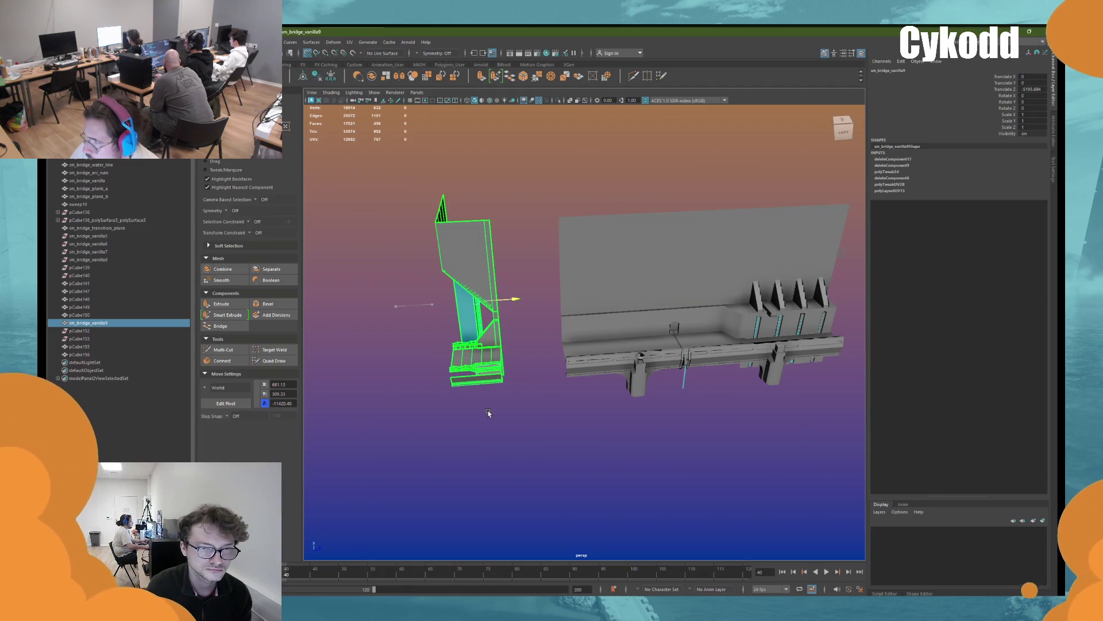
# Snap sm_bridge_vanilla9 tight against the large wall piece
pyautogui.scroll(5, 487, 411)
pyautogui.moveTo(477, 439); pyautogui.dragTo(499, 439, button='middle')
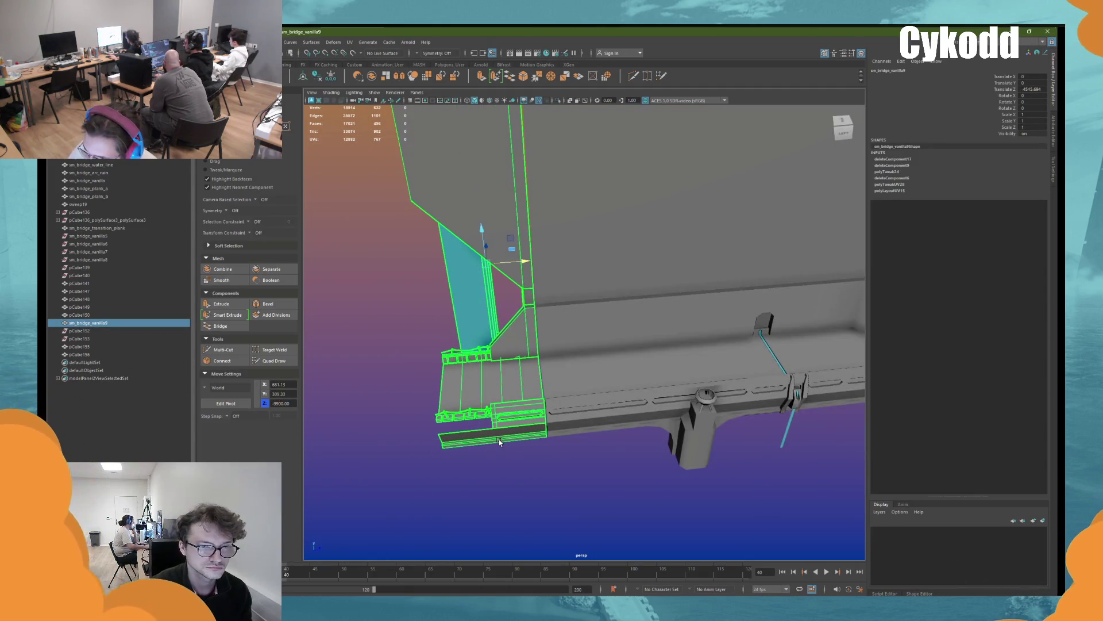
pyautogui.click(535, 456)
pyautogui.click(521, 391)
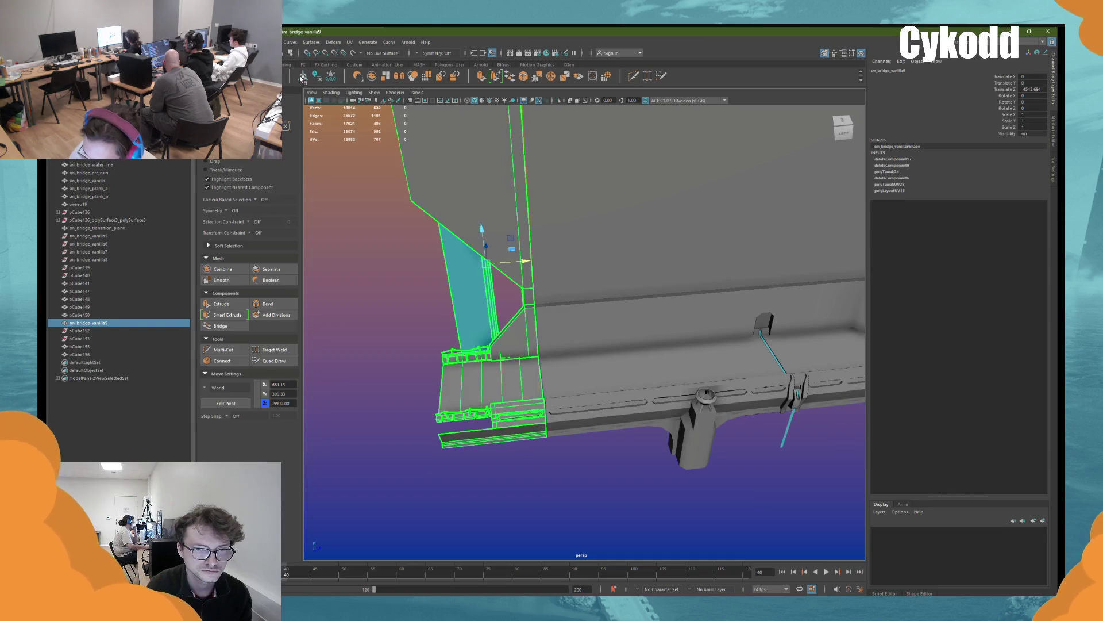
pyautogui.moveTo(485, 262); pyautogui.dragTo(492, 382)
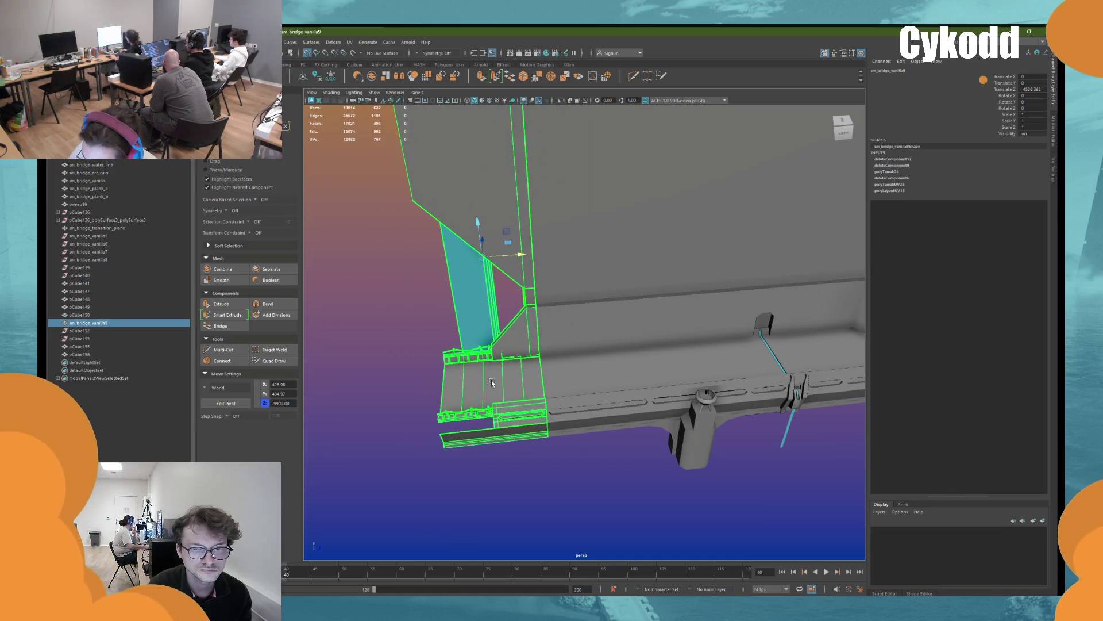
pyautogui.click(598, 458)
pyautogui.moveTo(599, 458)
pyautogui.keyDown('alt'); pyautogui.mouseDown()
pyautogui.moveTo(621, 405)
pyautogui.moveTo(548, 338)
pyautogui.moveTo(529, 345)
pyautogui.moveTo(609, 357)
pyautogui.moveTo(726, 313)
pyautogui.moveTo(584, 384)
pyautogui.mouseUp(); pyautogui.keyUp('alt')
# Frame the whole bridge, briefly checking pCube150 and pCube156
pyautogui.click(725, 313)
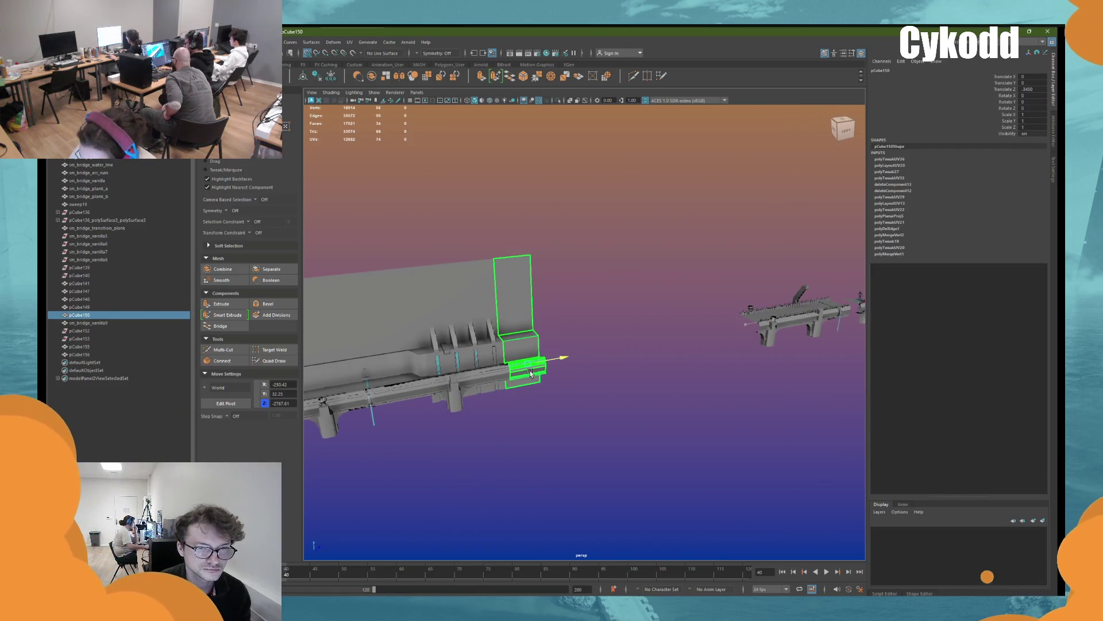
pyautogui.click(583, 383)
pyautogui.scroll(5, 523, 365)
pyautogui.moveTo(523, 365)
pyautogui.keyDown('alt'); pyautogui.mouseDown()
pyautogui.moveTo(488, 321)
pyautogui.moveTo(743, 362)
pyautogui.moveTo(672, 315)
pyautogui.moveTo(691, 318)
pyautogui.moveTo(675, 323)
pyautogui.moveTo(661, 301)
pyautogui.moveTo(626, 313)
pyautogui.moveTo(697, 320)
pyautogui.moveTo(584, 315)
pyautogui.moveTo(768, 358)
pyautogui.mouseUp(); pyautogui.keyUp('alt')
pyautogui.click(448, 305)
pyautogui.click(744, 362)
pyautogui.moveTo(768, 358)
pyautogui.keyDown('alt'); pyautogui.mouseDown(button='middle')
pyautogui.moveTo(562, 282)
pyautogui.moveTo(499, 288)
pyautogui.mouseUp(button='middle'); pyautogui.keyUp('alt')
pyautogui.moveTo(499, 289)
pyautogui.keyDown('alt'); pyautogui.mouseDown()
pyautogui.moveTo(586, 301)
pyautogui.moveTo(658, 230)
pyautogui.moveTo(632, 379)
pyautogui.mouseUp(); pyautogui.keyUp('alt')
# Marquee-select the group of wall pieces and slide it along the bridge
pyautogui.moveTo(632, 379)
pyautogui.keyDown('alt'); pyautogui.mouseDown(button='middle')
pyautogui.moveTo(695, 397)
pyautogui.moveTo(556, 404)
pyautogui.mouseUp(button='middle'); pyautogui.keyUp('alt')
pyautogui.moveTo(556, 404)
pyautogui.mouseDown()
pyautogui.moveTo(748, 394)
pyautogui.moveTo(500, 413)
pyautogui.moveTo(637, 408)
pyautogui.mouseUp()
pyautogui.moveTo(636, 408)
pyautogui.keyDown('alt'); pyautogui.mouseDown(button='right')
pyautogui.moveTo(636, 377)
pyautogui.moveTo(626, 385)
pyautogui.mouseUp(button='right'); pyautogui.keyUp('alt')
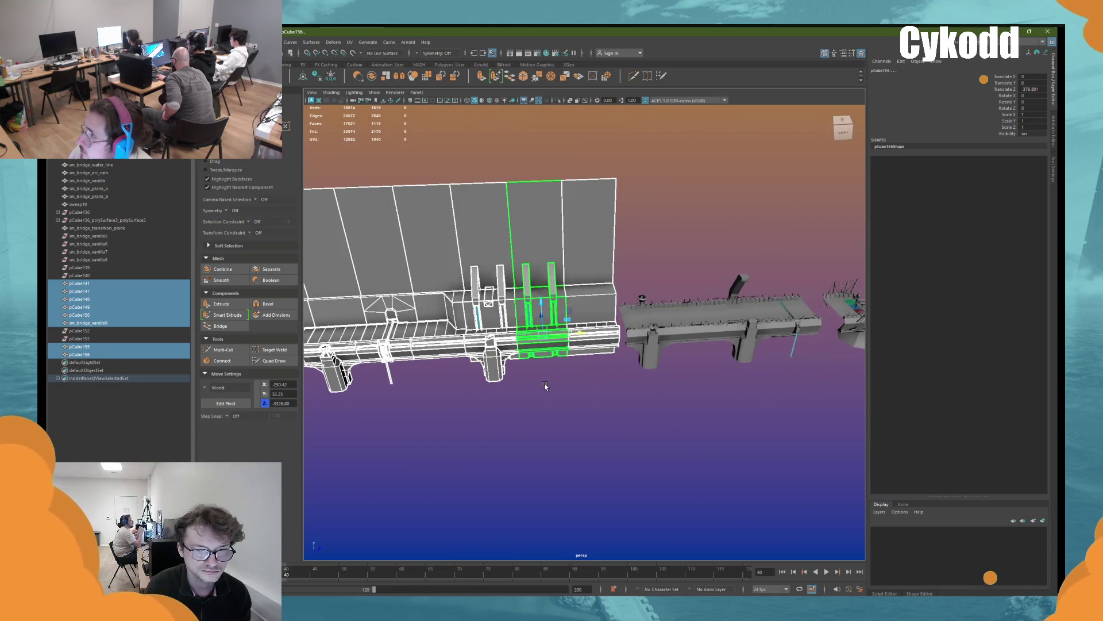
pyautogui.press('d')
pyautogui.moveTo(545, 386)
pyautogui.keyDown('alt'); pyautogui.mouseDown()
pyautogui.moveTo(628, 320)
pyautogui.moveTo(770, 266)
pyautogui.mouseUp(); pyautogui.keyUp('alt')
# Clear the selection and hide the channel panel for a wider diagonal view of the bridge
pyautogui.click(738, 278)
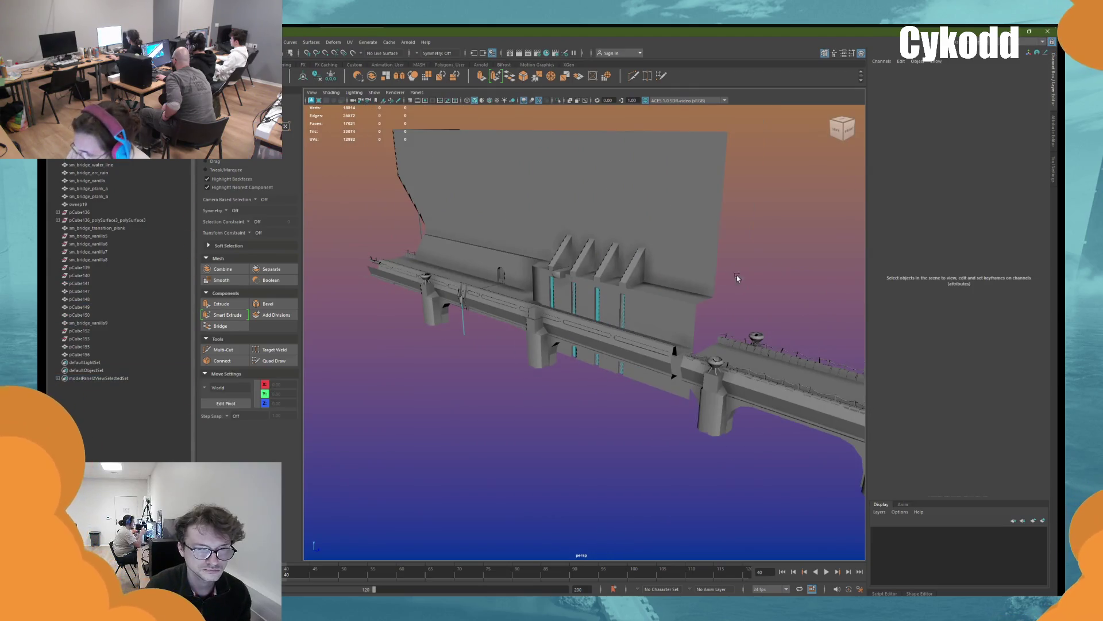
pyautogui.keyDown('alt'); pyautogui.moveTo(612, 296); pyautogui.dragTo(662, 311); pyautogui.keyUp('alt')
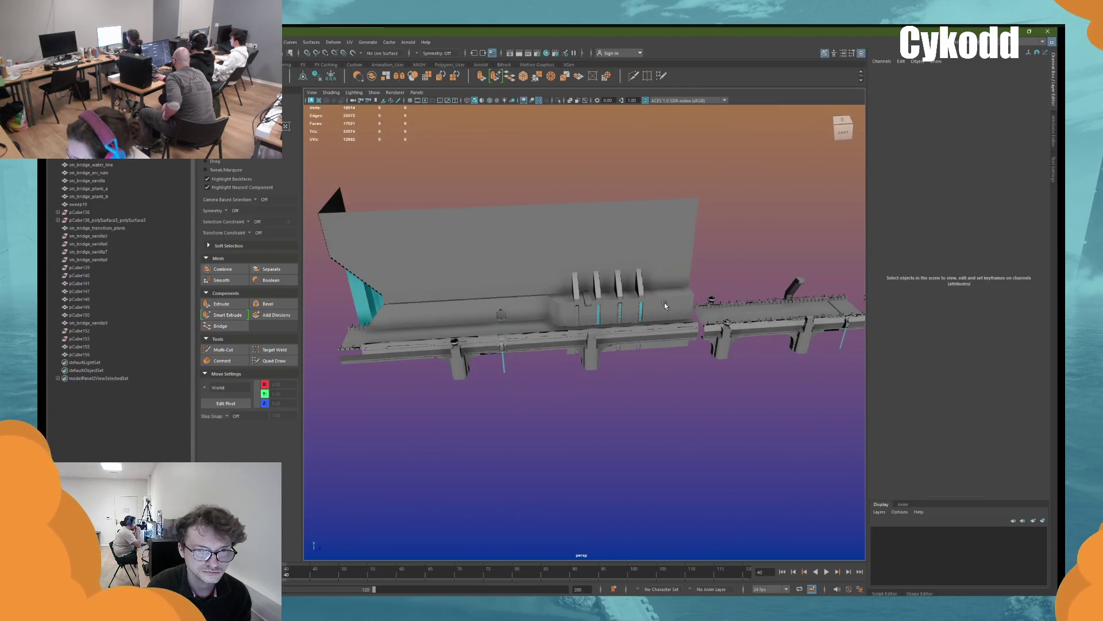
pyautogui.keyDown('alt'); pyautogui.moveTo(676, 263); pyautogui.dragTo(672, 277); pyautogui.keyUp('alt')
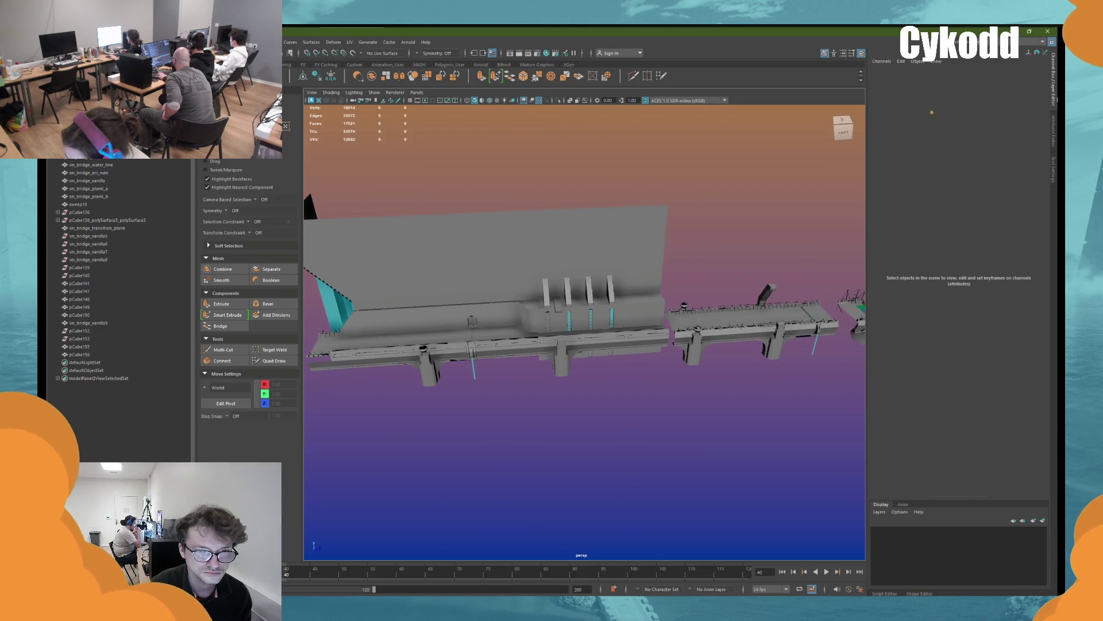
pyautogui.click(1056, 98)
pyautogui.keyDown('alt'); pyautogui.moveTo(770, 278); pyautogui.dragTo(835, 257); pyautogui.keyUp('alt')
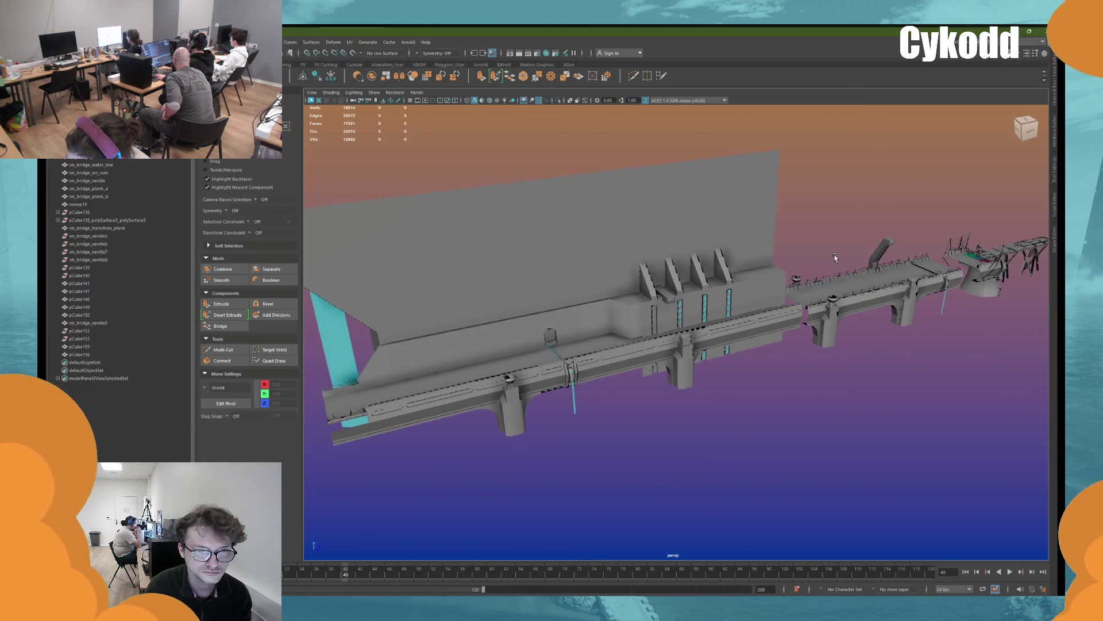
# Set the perspective camera's Near Clip Plane to 1 and collapse the camera attributes
pyautogui.click(366, 102)
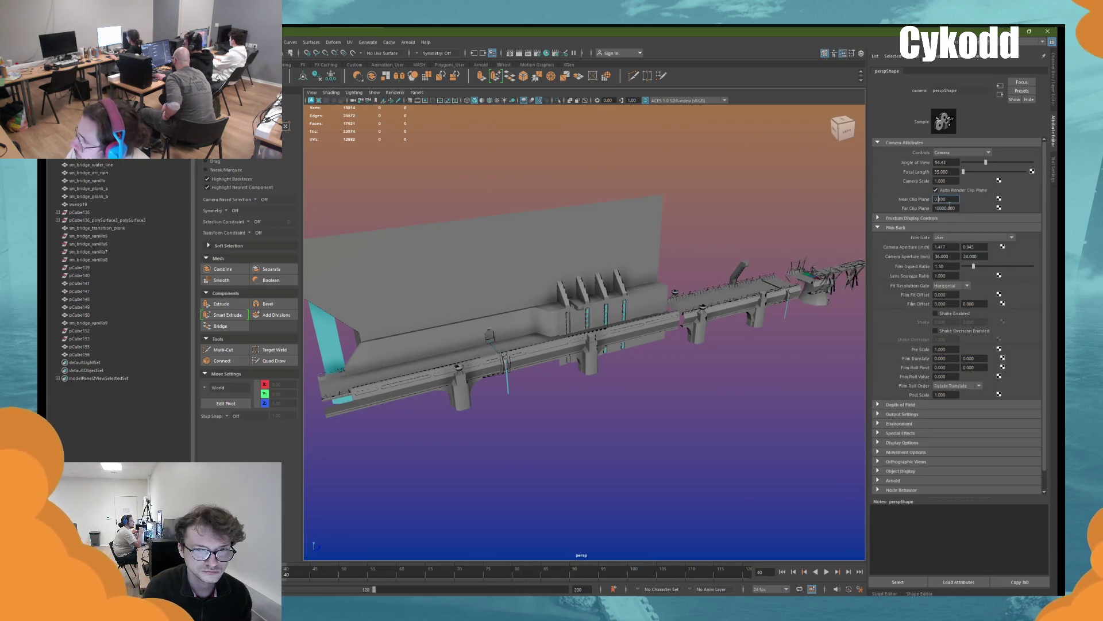
pyautogui.press('Return')
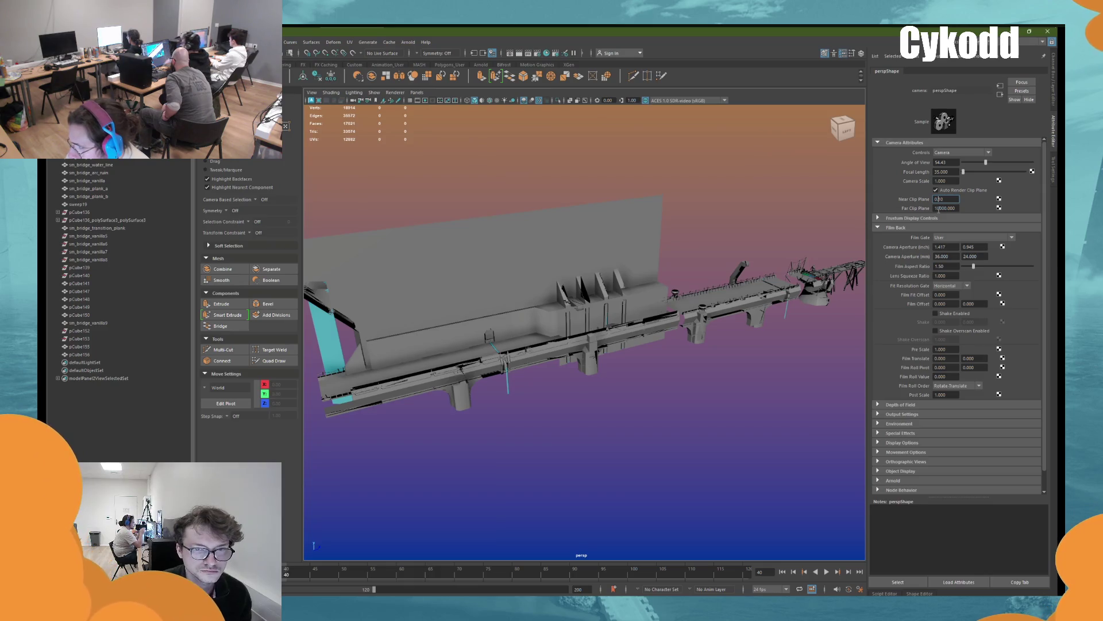
pyautogui.press('Return')
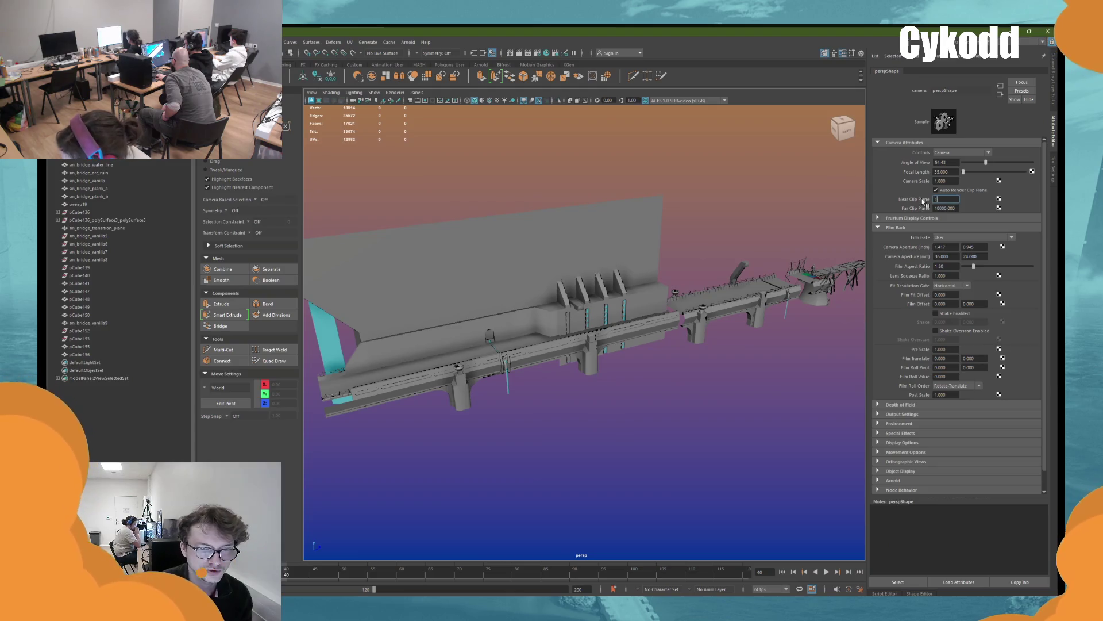
pyautogui.press('Return')
pyautogui.scroll(10, 701, 324)
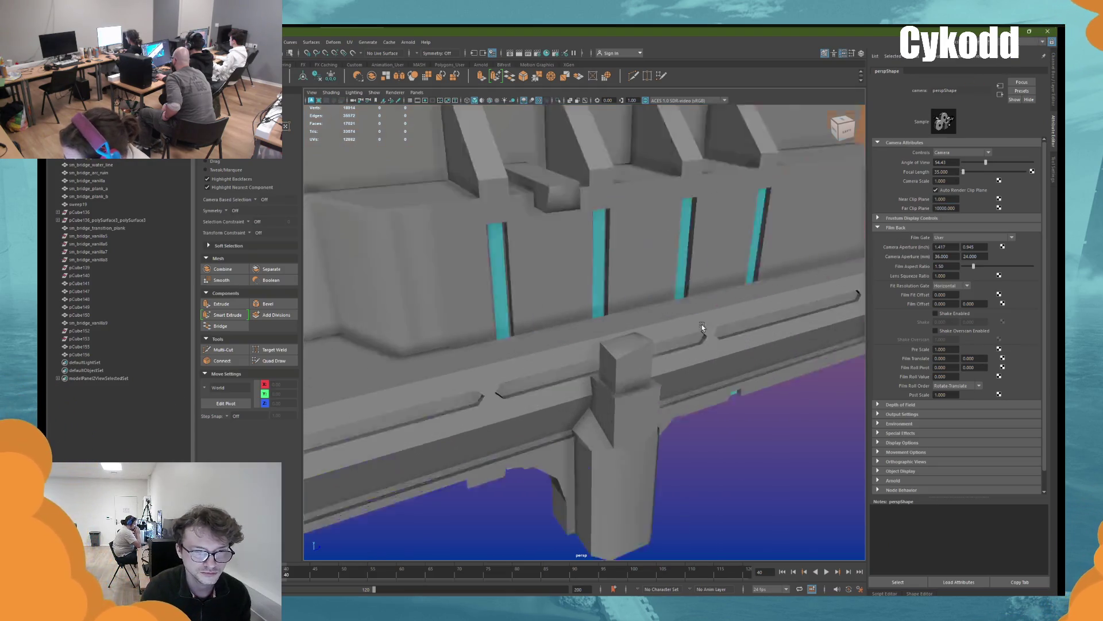
pyautogui.scroll(-5, 701, 324)
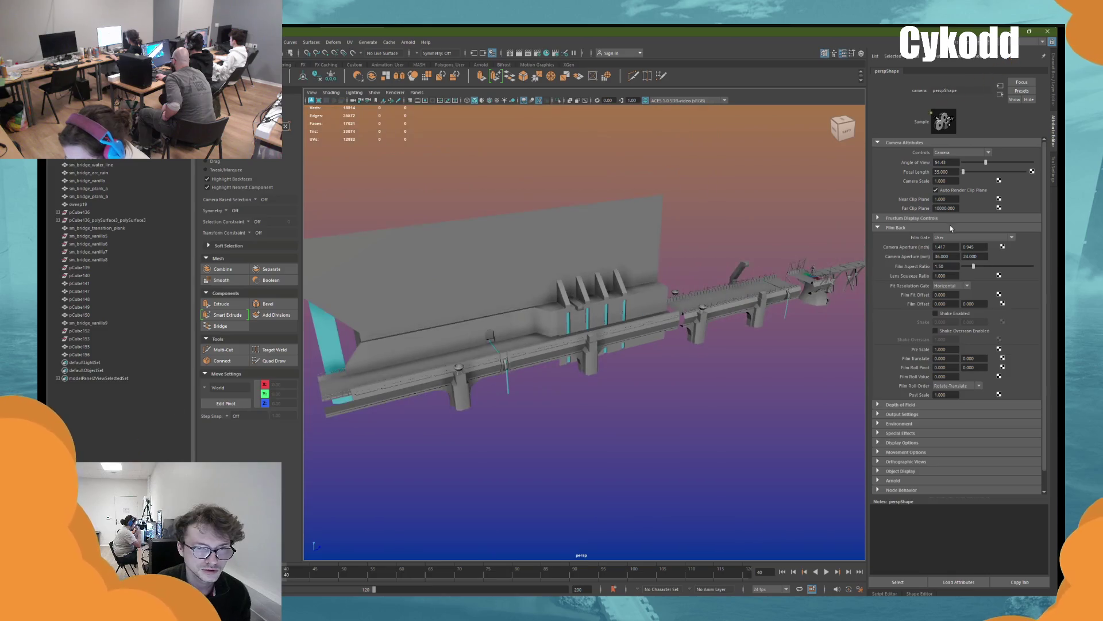
pyautogui.click(1053, 130)
pyautogui.scroll(-3, 918, 246)
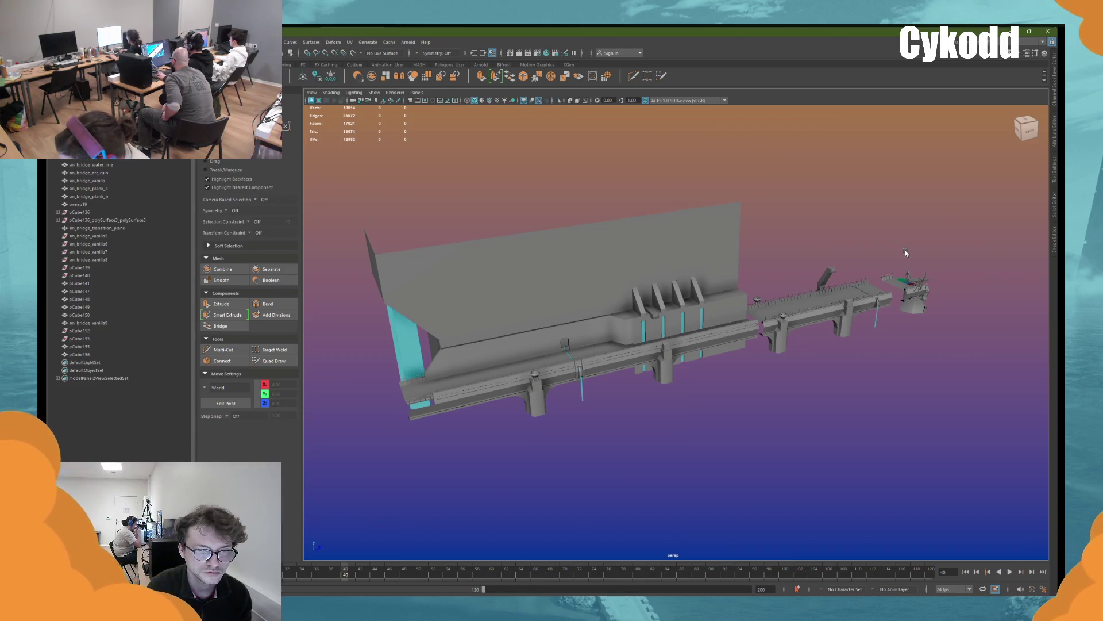
pyautogui.scroll(5, 907, 253)
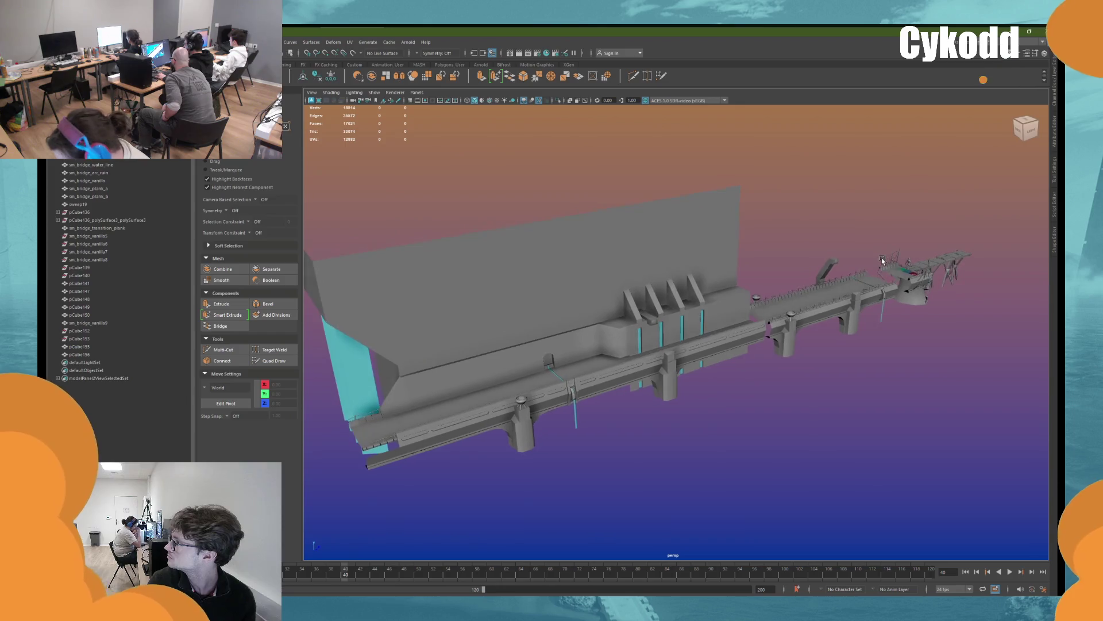
pyautogui.scroll(1, 882, 260)
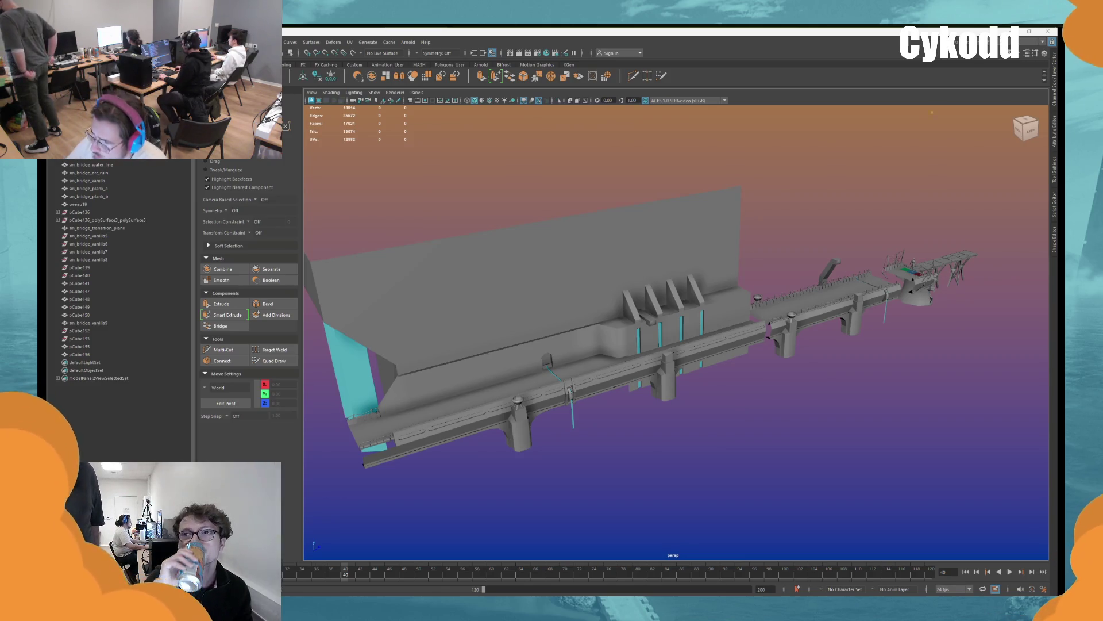
pyautogui.moveTo(714, 244)
pyautogui.keyDown('alt'); pyautogui.mouseDown()
pyautogui.moveTo(730, 322)
pyautogui.moveTo(660, 303)
pyautogui.mouseUp(); pyautogui.keyUp('alt')
# Select pCube150, the other wall segments, pCube149 and sm_bridge_vanilla9 together
pyautogui.click(730, 322)
pyautogui.keyDown('shift'); pyautogui.click(684, 259); pyautogui.keyUp('shift')
pyautogui.keyDown('shift'); pyautogui.click(629, 259); pyautogui.keyUp('shift')
pyautogui.keyDown('shift'); pyautogui.click(574, 261); pyautogui.keyUp('shift')
pyautogui.keyDown('shift'); pyautogui.click(520, 264); pyautogui.keyUp('shift')
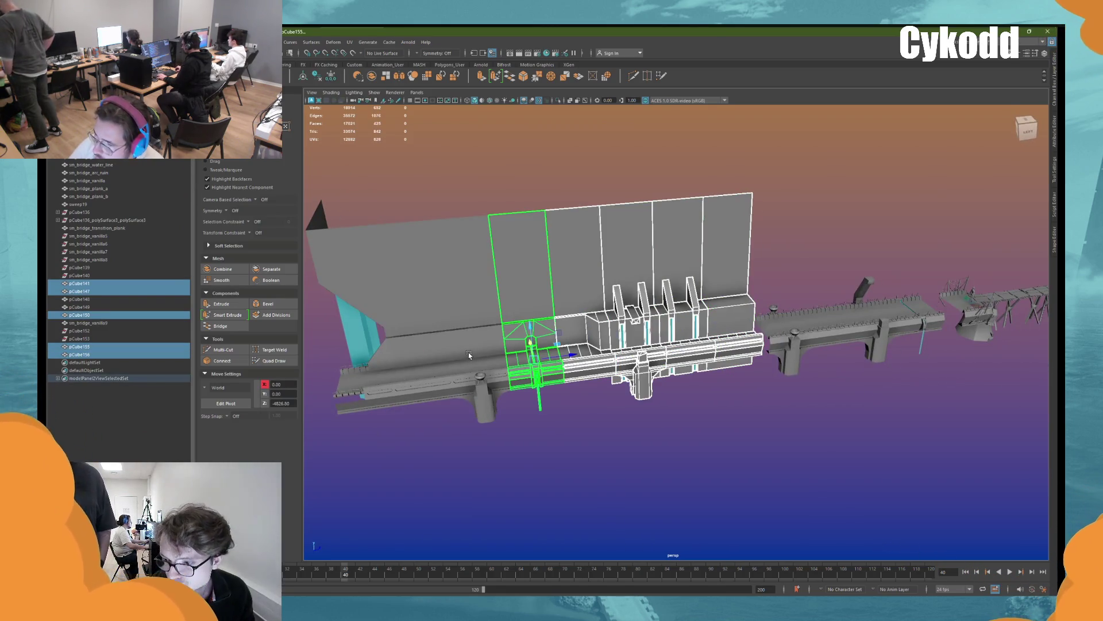
pyautogui.keyDown('shift'); pyautogui.click(465, 276); pyautogui.keyUp('shift')
pyautogui.keyDown('shift'); pyautogui.click(395, 356); pyautogui.keyUp('shift')
pyautogui.keyDown('shift'); pyautogui.click(413, 360); pyautogui.keyUp('shift')
pyautogui.keyDown('alt'); pyautogui.moveTo(461, 378); pyautogui.dragTo(718, 402); pyautogui.keyUp('alt')
pyautogui.scroll(5, 609, 391)
# Snap the selection's pivot to a bridge edge
pyautogui.press('d')
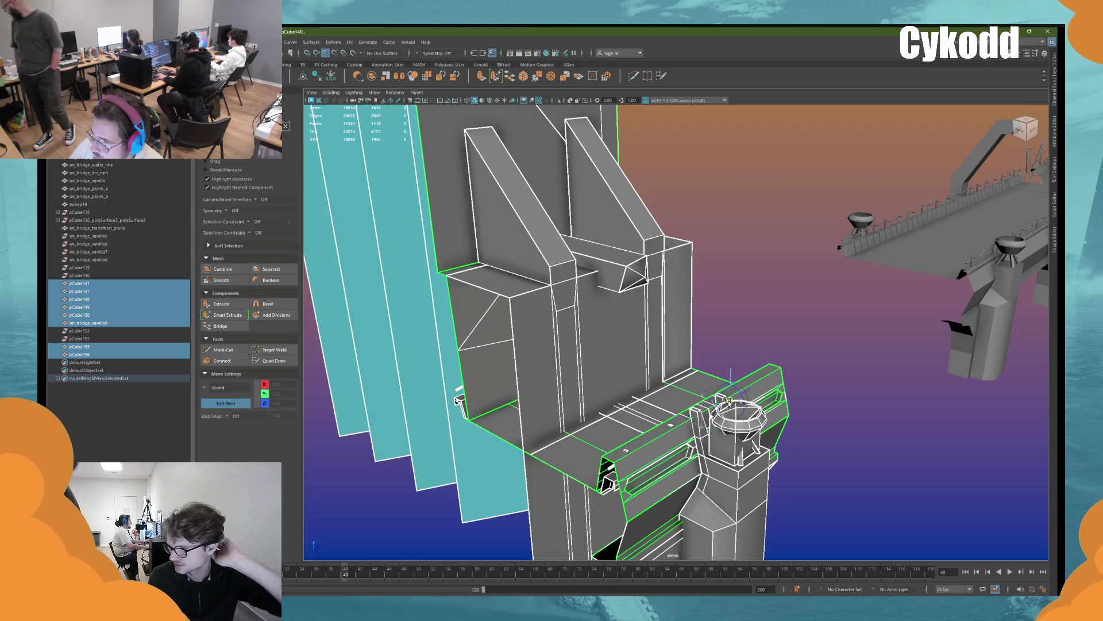
pyautogui.moveTo(729, 402)
pyautogui.keyDown('alt'); pyautogui.mouseDown()
pyautogui.moveTo(655, 400)
pyautogui.moveTo(868, 273)
pyautogui.mouseUp(); pyautogui.keyUp('alt')
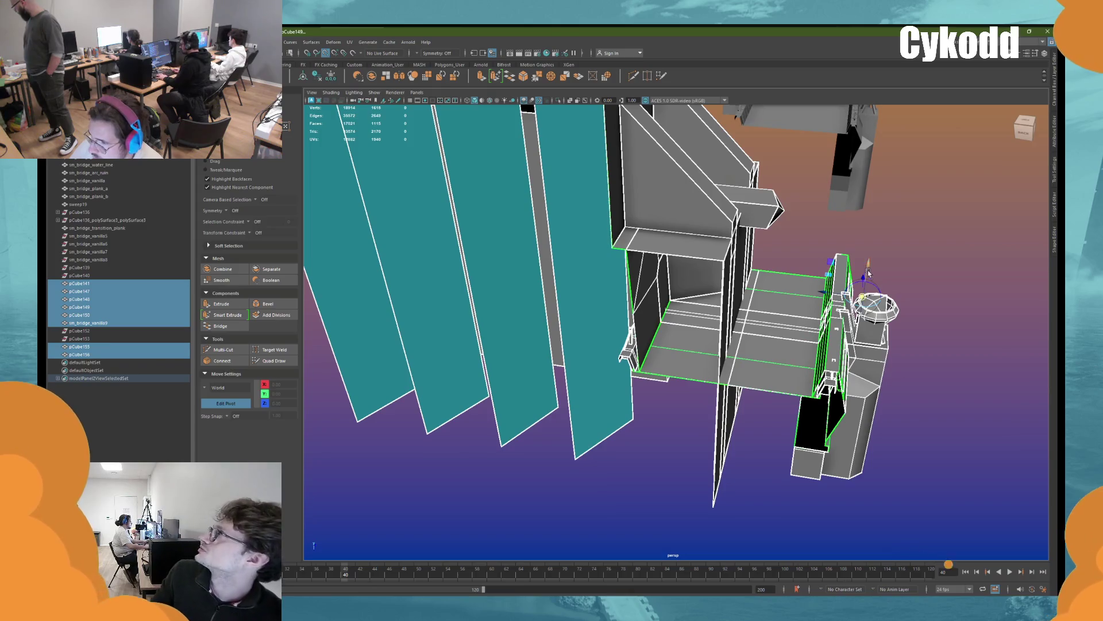
pyautogui.click(789, 338)
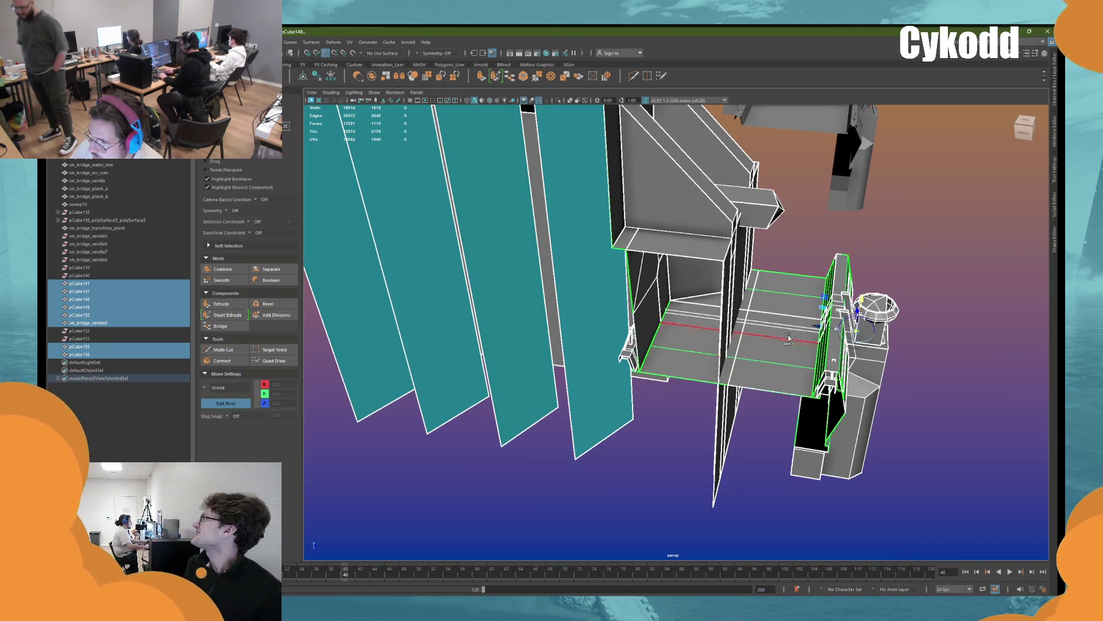
pyautogui.press('f')
pyautogui.moveTo(759, 345)
pyautogui.keyDown('alt'); pyautogui.mouseDown()
pyautogui.moveTo(614, 352)
pyautogui.moveTo(743, 419)
pyautogui.moveTo(619, 362)
pyautogui.mouseUp(); pyautogui.keyUp('alt')
pyautogui.scroll(3, 608, 354)
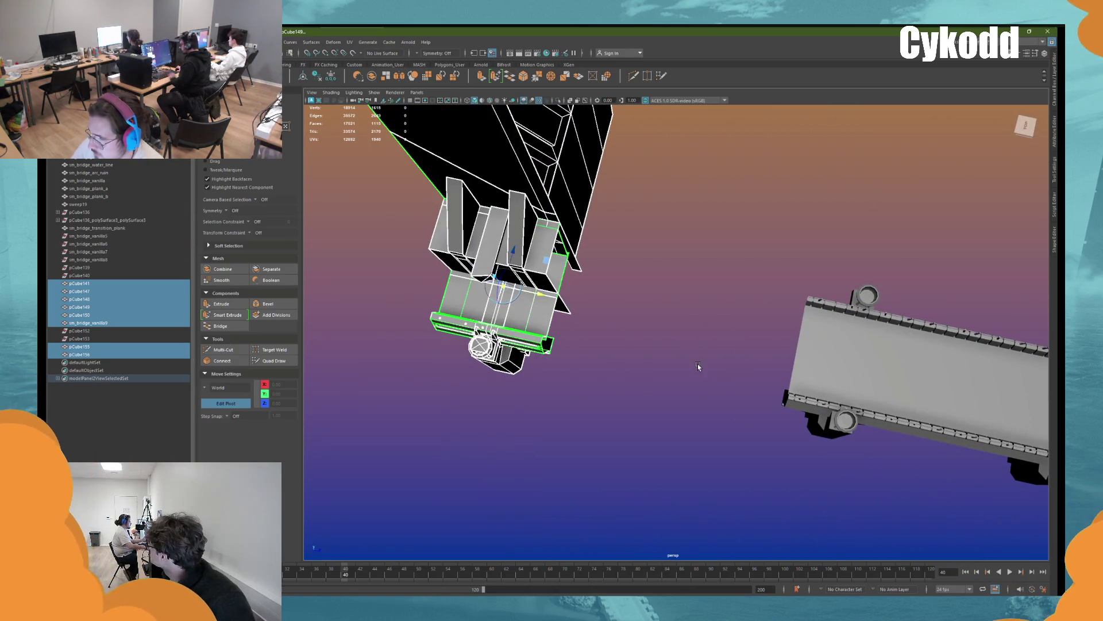
# Move the wall segments off the bridge and slide them along Z to zero
pyautogui.moveTo(507, 263)
pyautogui.mouseDown()
pyautogui.moveTo(667, 270)
pyautogui.moveTo(842, 376)
pyautogui.moveTo(769, 348)
pyautogui.moveTo(777, 322)
pyautogui.moveTo(767, 333)
pyautogui.mouseUp()
pyautogui.keyDown('alt'); pyautogui.moveTo(435, 107); pyautogui.dragTo(402, 109); pyautogui.keyUp('alt')
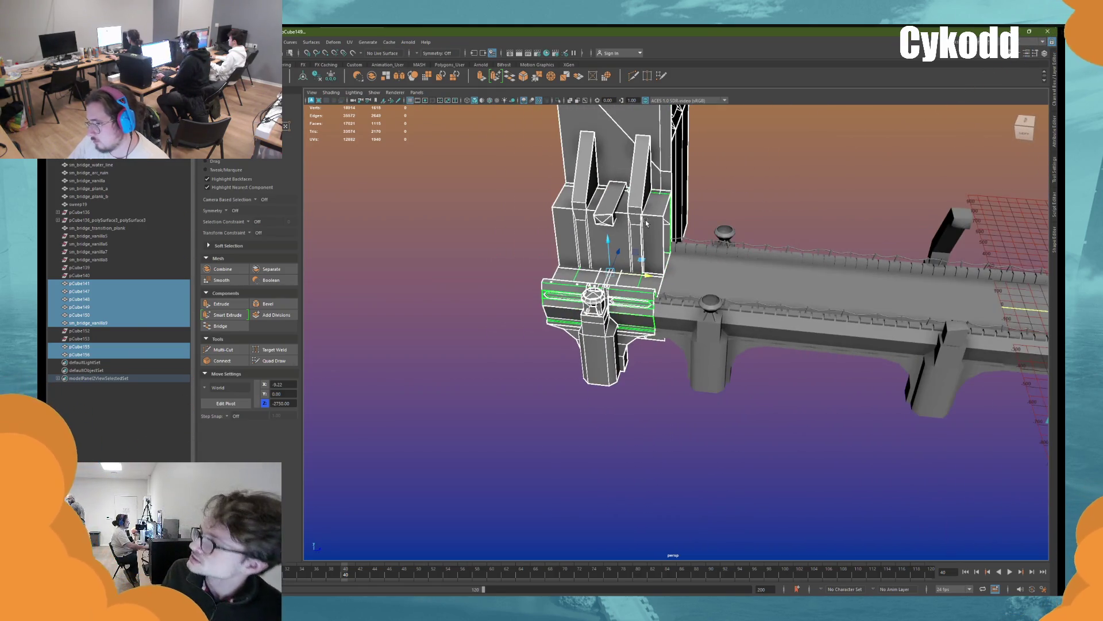
pyautogui.keyDown('alt'); pyautogui.moveTo(747, 259); pyautogui.dragTo(670, 255); pyautogui.keyUp('alt')
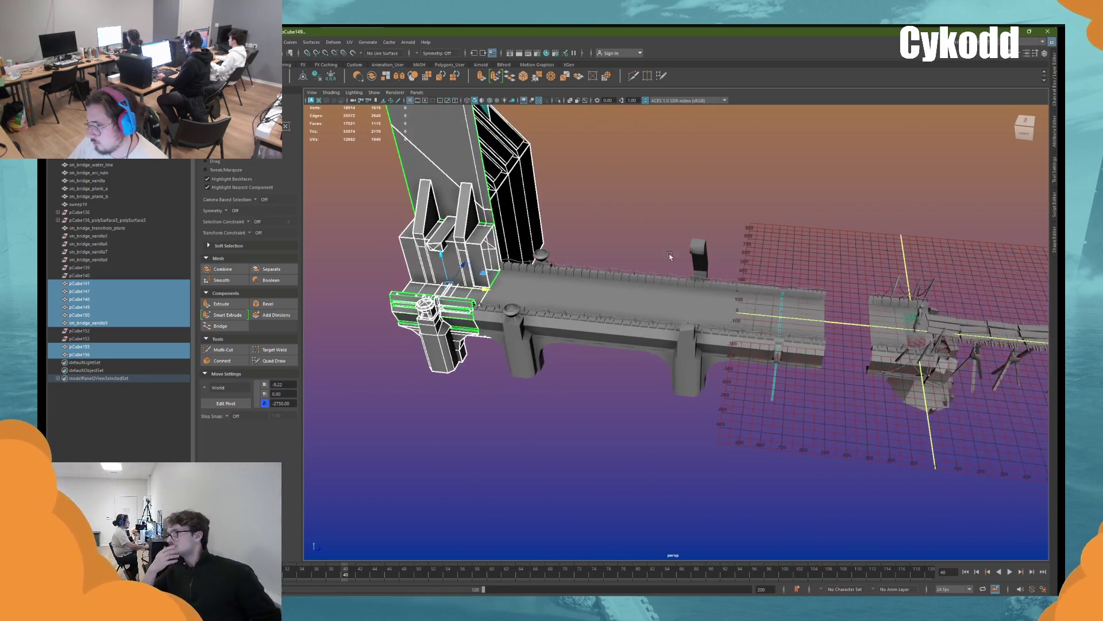
pyautogui.moveTo(673, 344); pyautogui.dragTo(971, 371, button='middle')
pyautogui.moveTo(971, 370)
pyautogui.keyDown('alt'); pyautogui.mouseDown()
pyautogui.moveTo(973, 386)
pyautogui.moveTo(789, 362)
pyautogui.mouseUp(); pyautogui.keyUp('alt')
pyautogui.write('0')
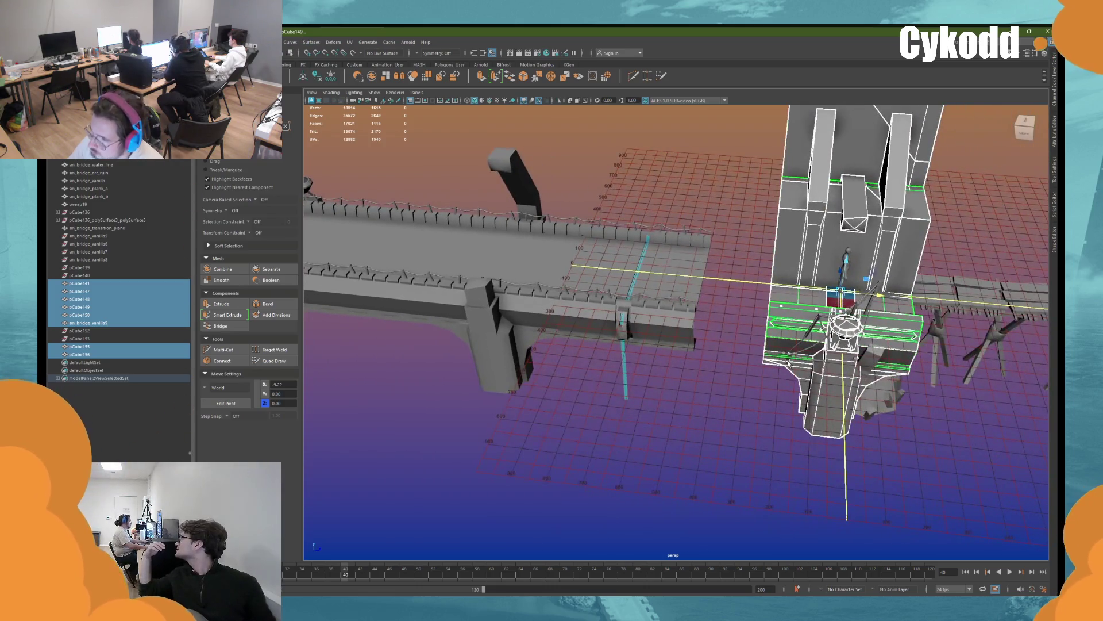
# Toggle pivot editing again, frame the tower pieces and review the whole scene
pyautogui.moveTo(788, 361)
pyautogui.keyDown('alt'); pyautogui.mouseDown()
pyautogui.moveTo(700, 366)
pyautogui.moveTo(661, 391)
pyautogui.mouseUp(); pyautogui.keyUp('alt')
pyautogui.scroll(3, 661, 391)
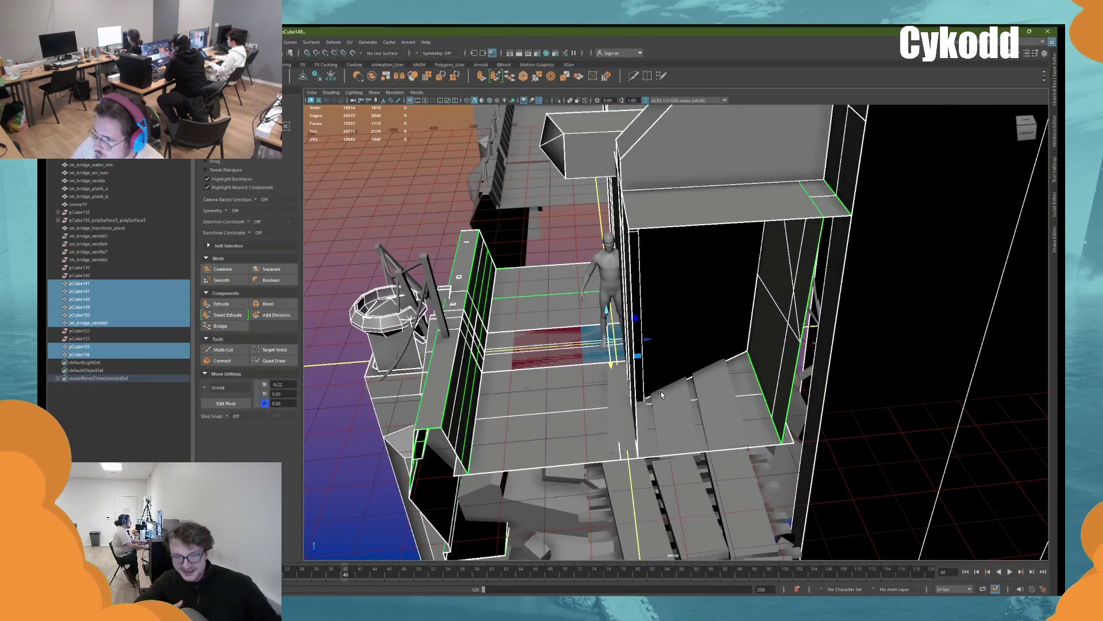
pyautogui.scroll(3, 660, 391)
pyautogui.press('d')
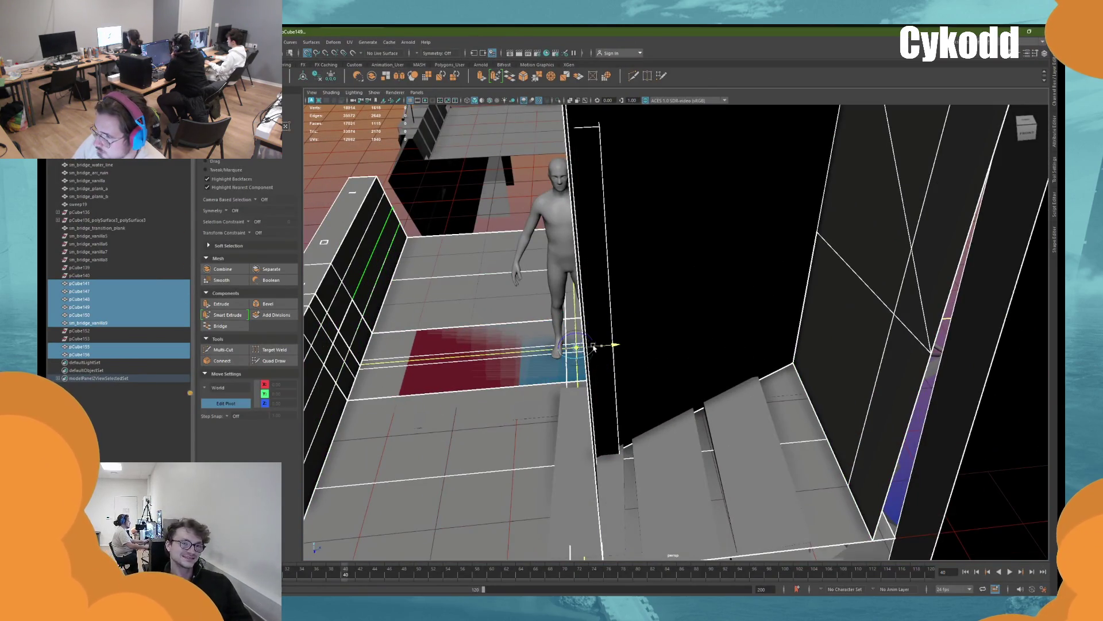
pyautogui.press('f')
pyautogui.keyDown('alt'); pyautogui.moveTo(693, 375); pyautogui.dragTo(709, 329); pyautogui.keyUp('alt')
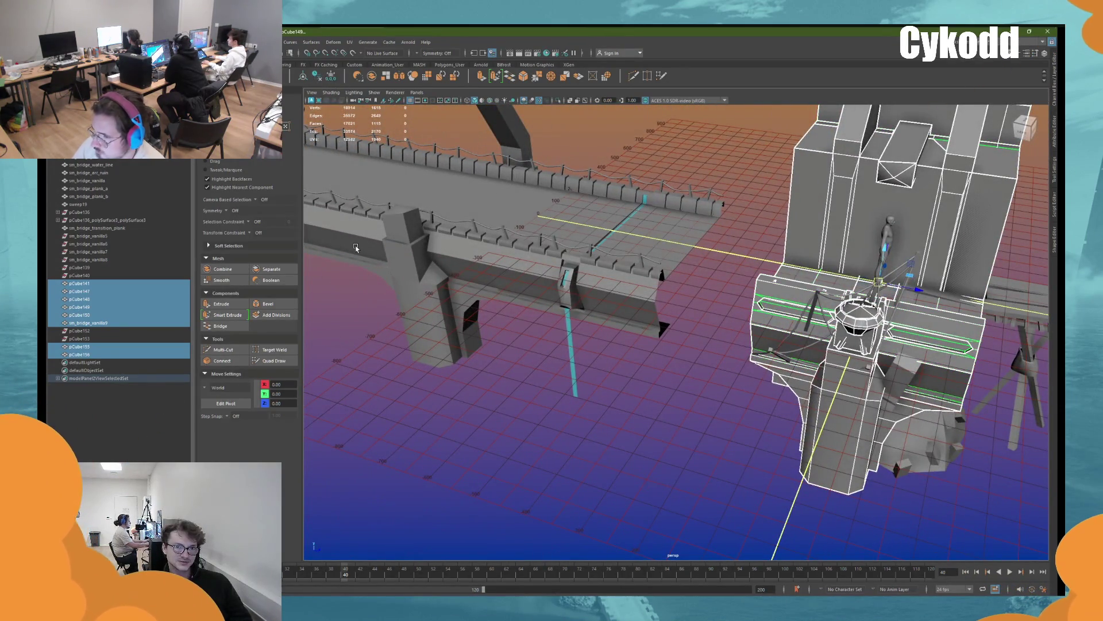
pyautogui.scroll(-5, 356, 248)
pyautogui.moveTo(355, 248)
pyautogui.keyDown('alt'); pyautogui.mouseDown()
pyautogui.moveTo(743, 382)
pyautogui.moveTo(690, 386)
pyautogui.moveTo(719, 385)
pyautogui.moveTo(708, 392)
pyautogui.mouseUp(); pyautogui.keyUp('alt')
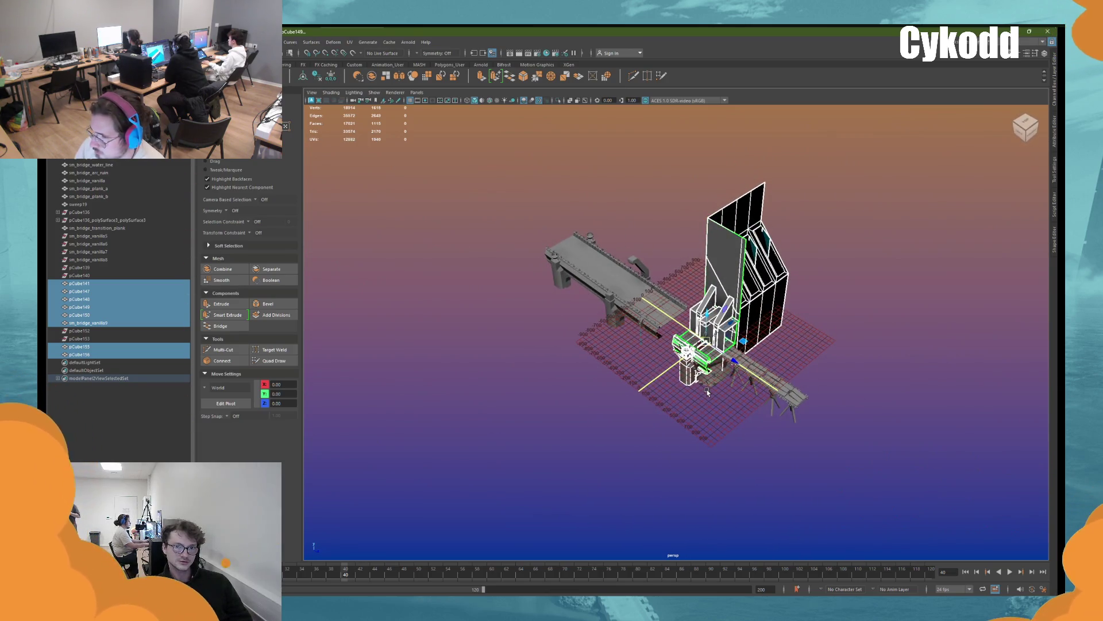
# From a top-down view, slide sm_bridge_vanilla9 left along Z to start the row
pyautogui.keyDown('alt'); pyautogui.moveTo(708, 392); pyautogui.dragTo(697, 178); pyautogui.keyUp('alt')
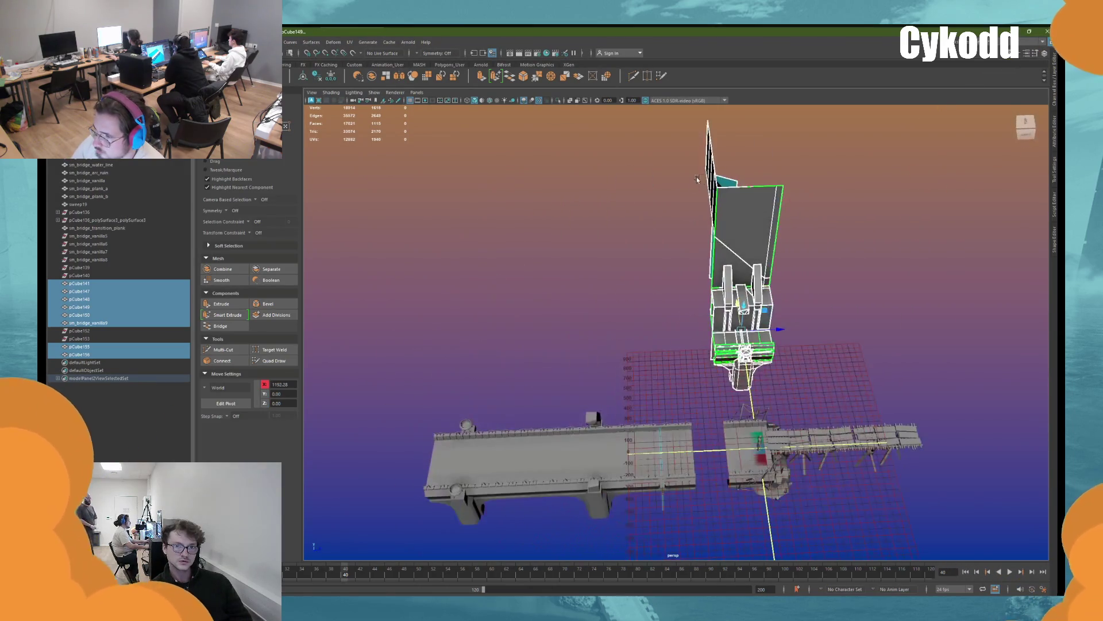
pyautogui.click(710, 178)
pyautogui.moveTo(778, 329); pyautogui.dragTo(750, 238)
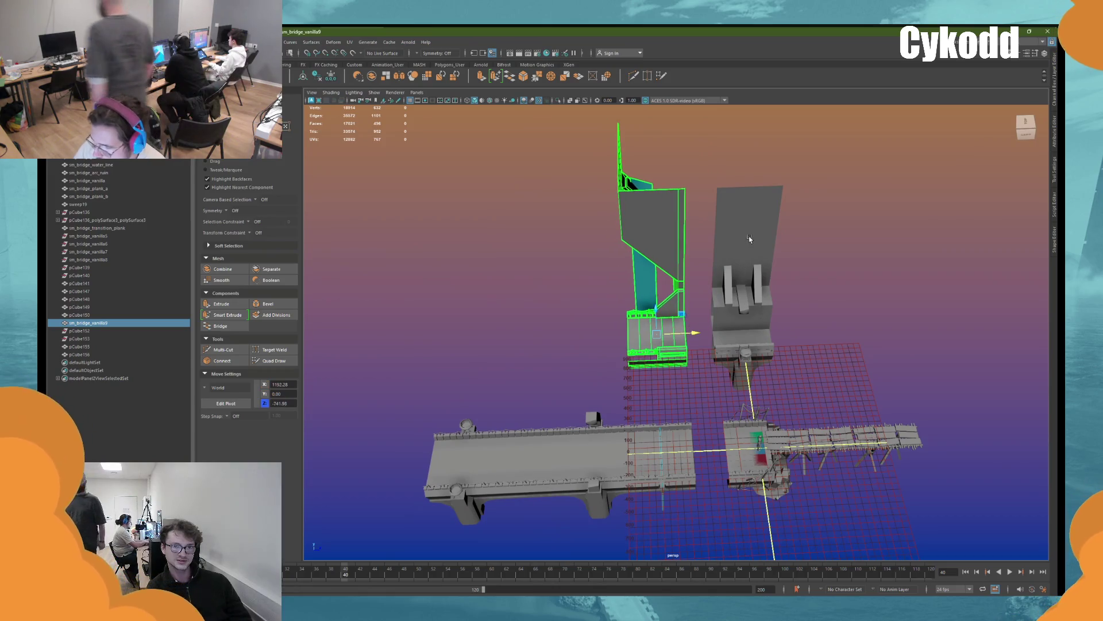
pyautogui.hotkey('shift', 'd')
pyautogui.hotkey('shift', 'd')
pyautogui.hotkey('shift', 'd')
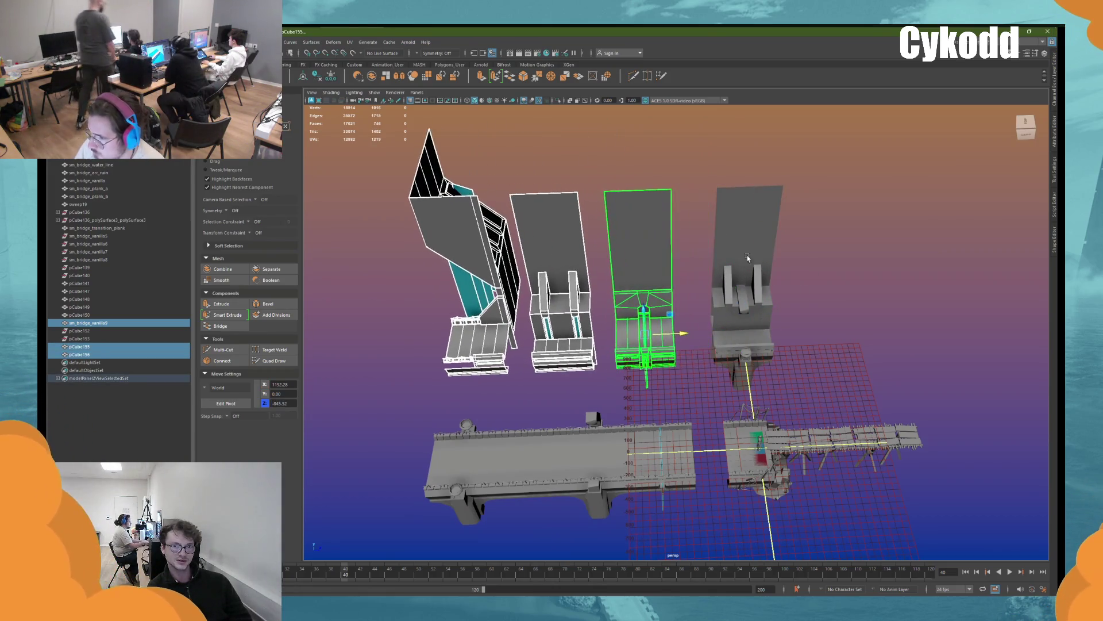
# Select the remaining wall pieces including pCube150, then marquee-select all and pick pCube149
pyautogui.keyDown('shift'); pyautogui.click(748, 258); pyautogui.keyUp('shift')
pyautogui.scroll(2, 778, 282)
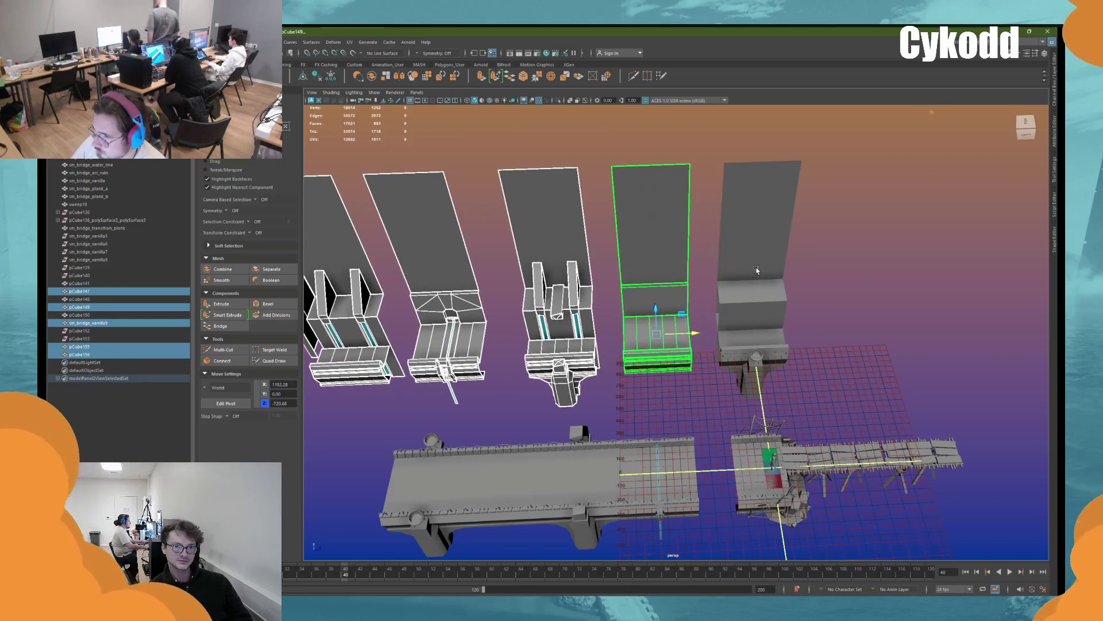
pyautogui.keyDown('shift'); pyautogui.click(756, 269); pyautogui.keyUp('shift')
pyautogui.keyDown('shift'); pyautogui.click(758, 268); pyautogui.keyUp('shift')
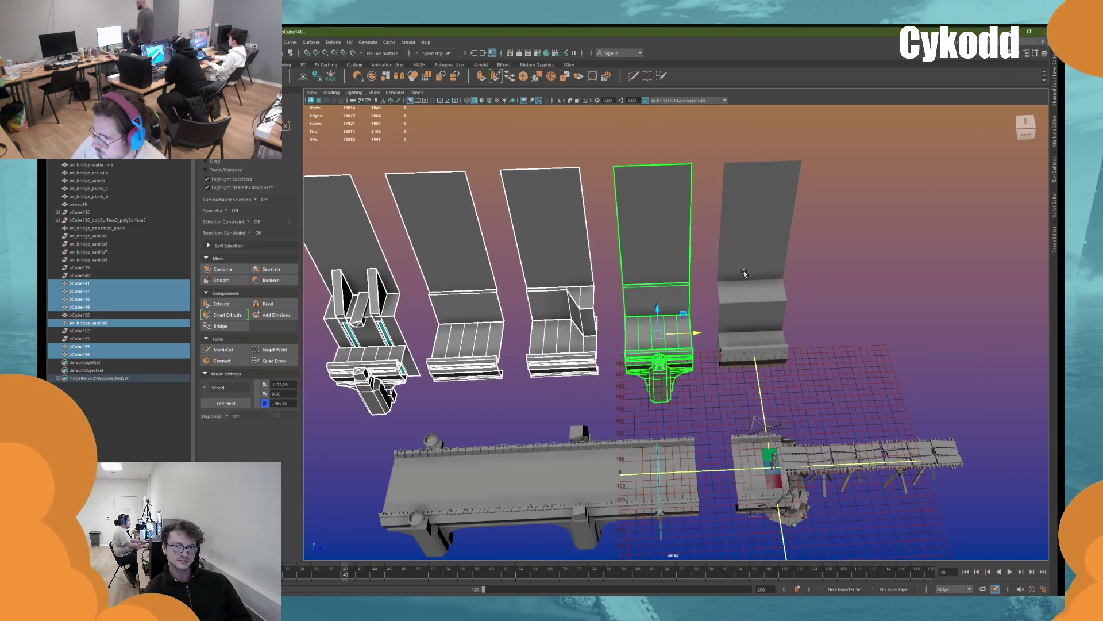
pyautogui.keyDown('shift'); pyautogui.click(744, 274); pyautogui.keyUp('shift')
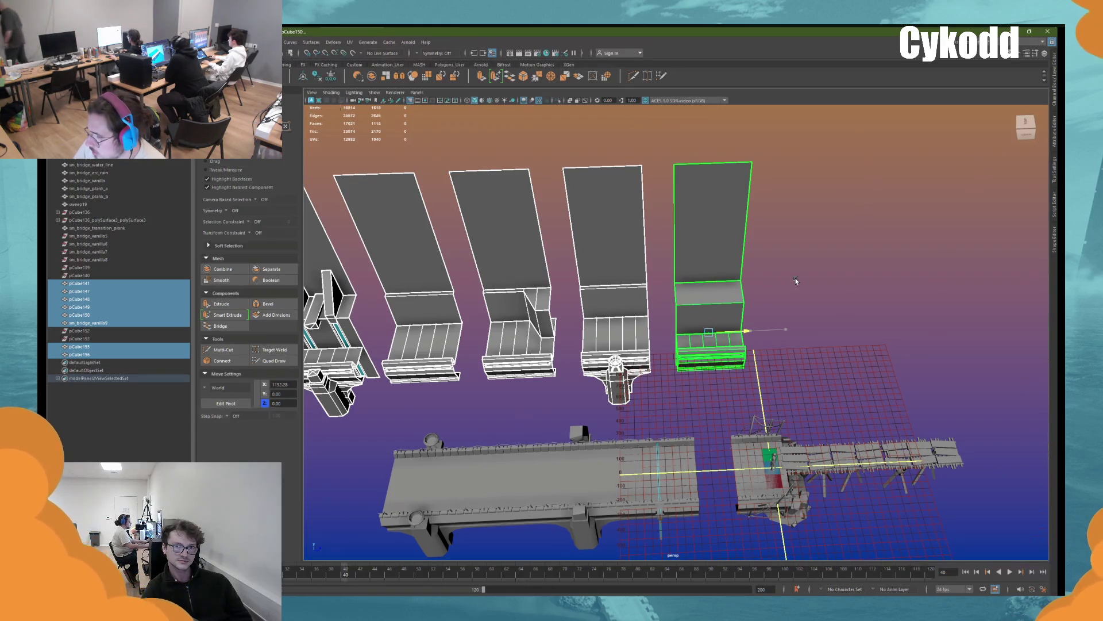
pyautogui.hotkey('ctrl', 'z')
pyautogui.scroll(-3, 795, 280)
pyautogui.moveTo(463, 265); pyautogui.dragTo(951, 278)
pyautogui.click(92, 308)
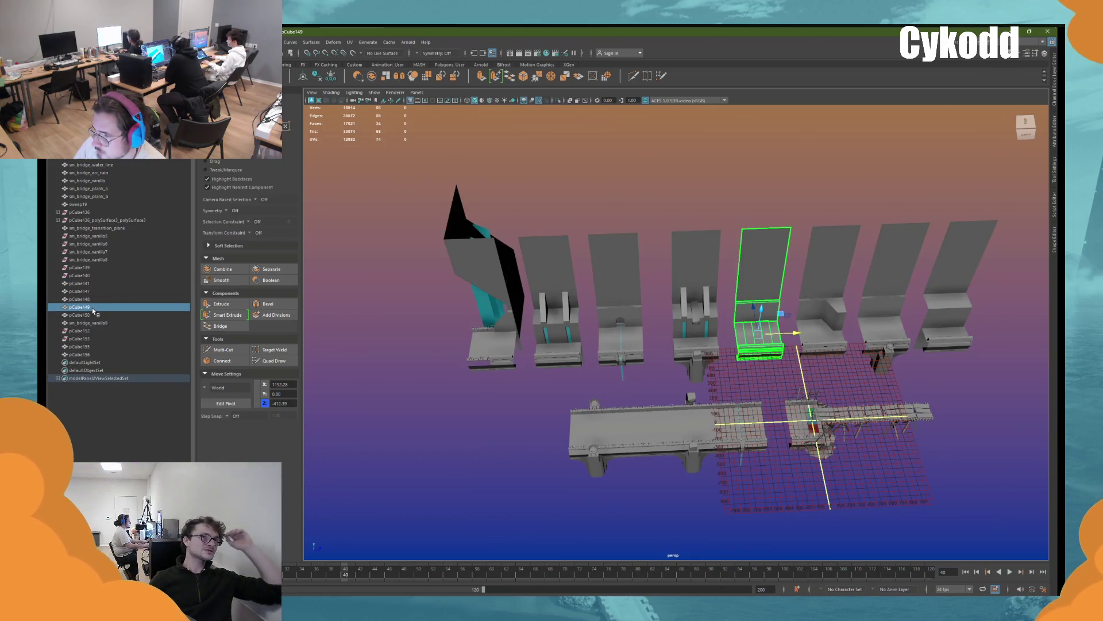
# Start renaming pCube149 with the sm_bridge_city_ prefix and name the leftmost piece sm_bridge_city_enter
pyautogui.doubleClick(81, 308)
pyautogui.write('sm_')
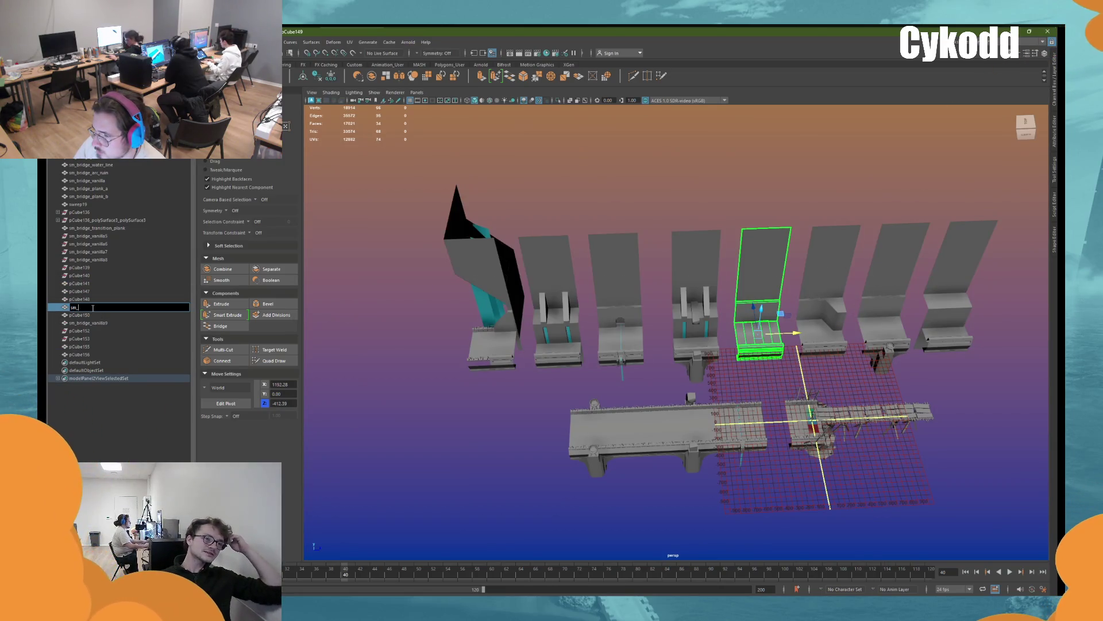
pyautogui.write('bridg')
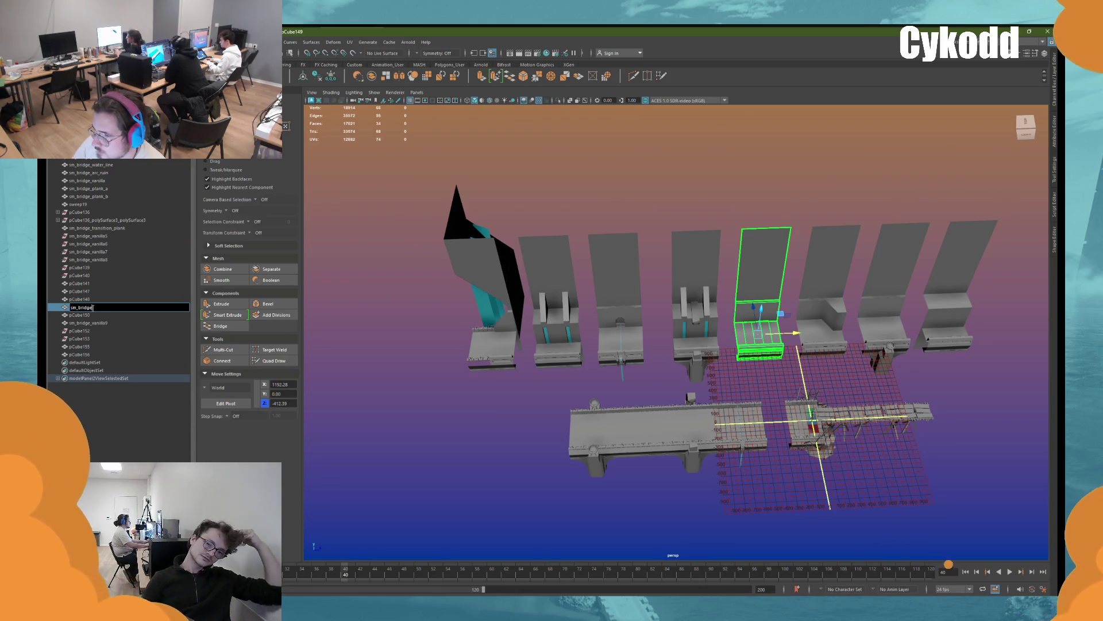
pyautogui.write('e')
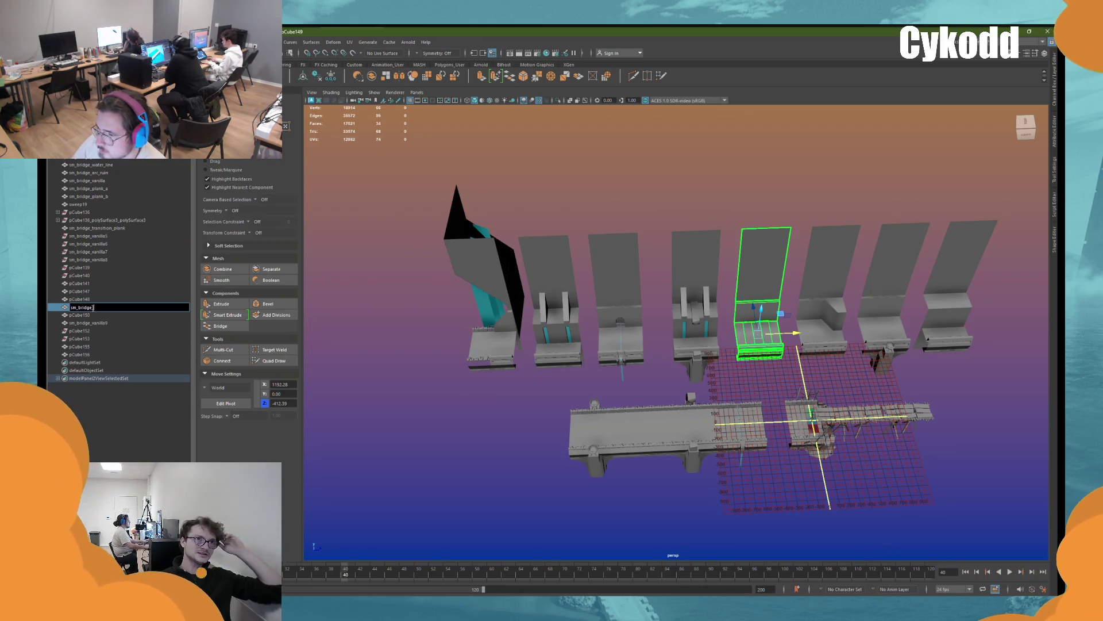
pyautogui.write('_city_vanilla')
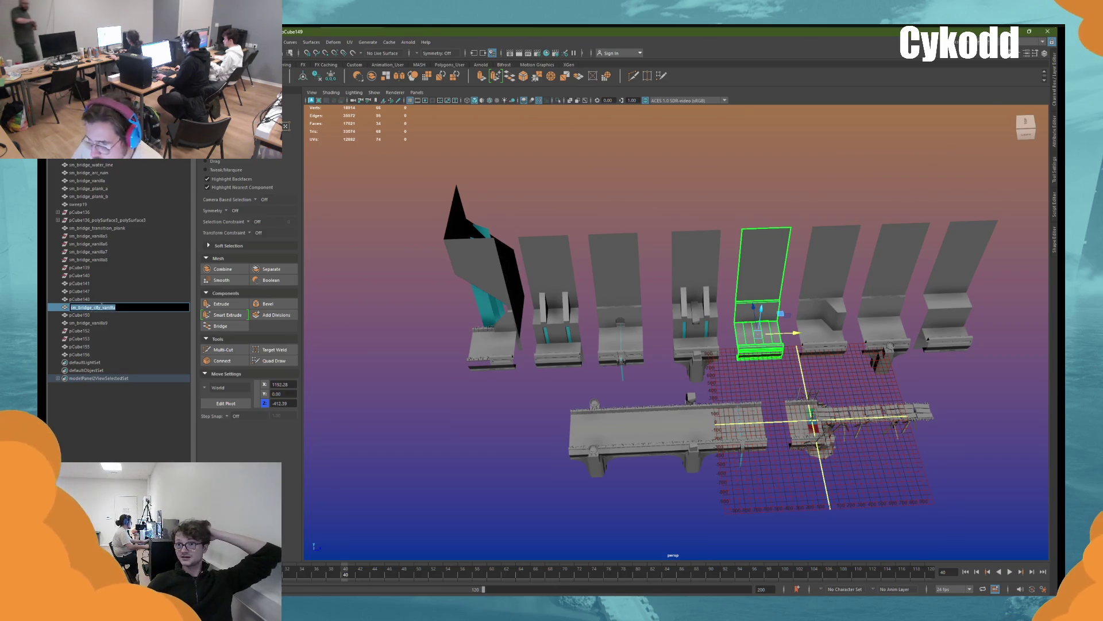
pyautogui.moveTo(102, 307); pyautogui.dragTo(70, 307)
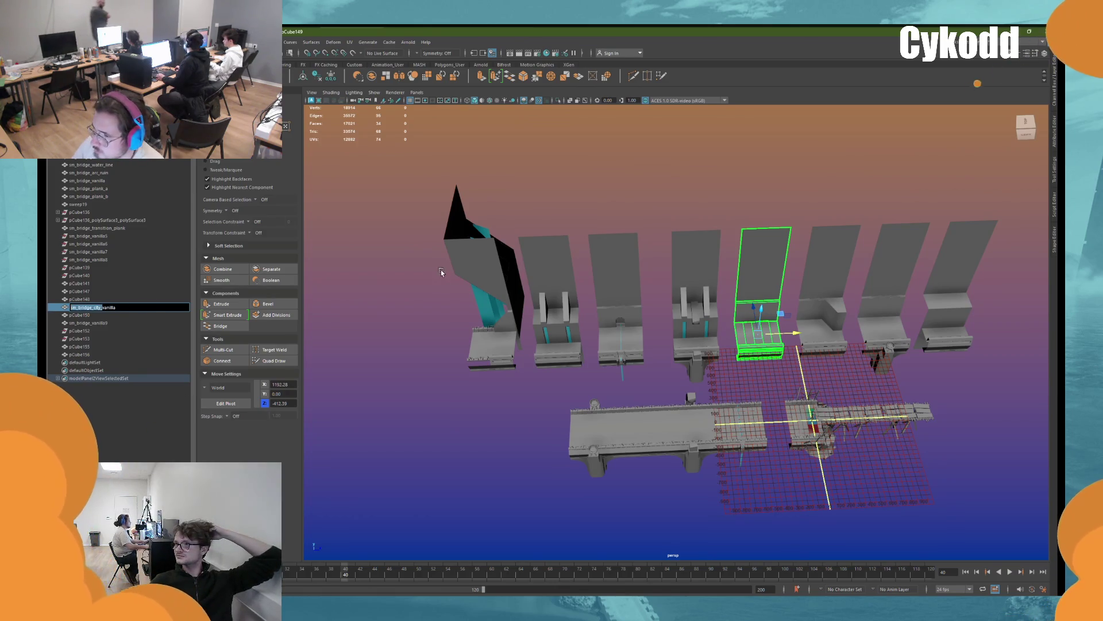
pyautogui.click(476, 253)
pyautogui.doubleClick(132, 323)
pyautogui.write('city_enter')
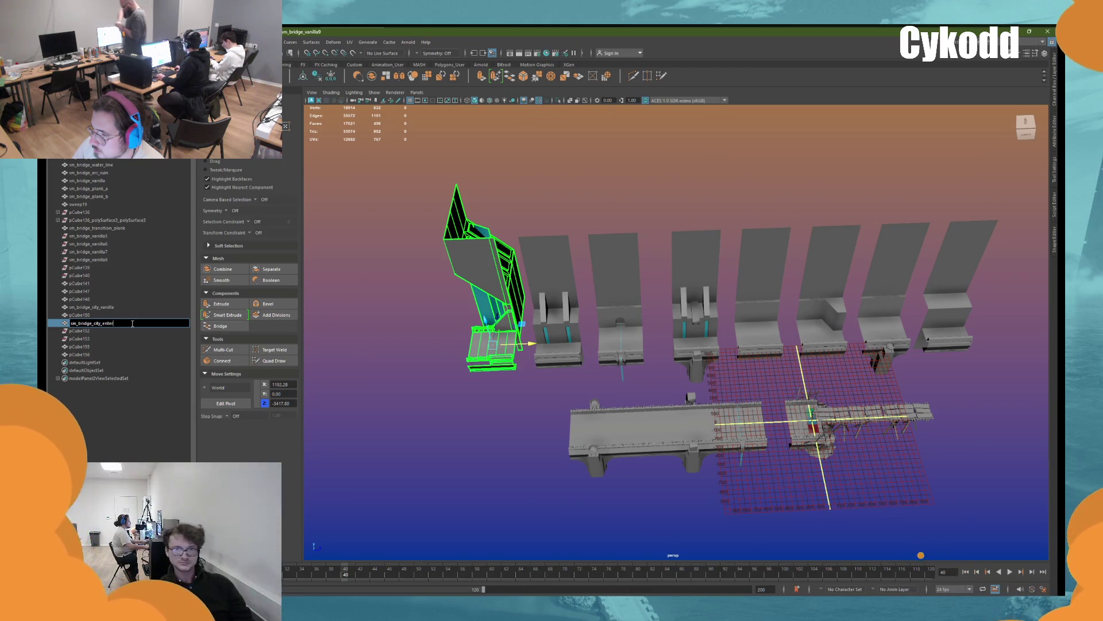
pyautogui.press('Return')
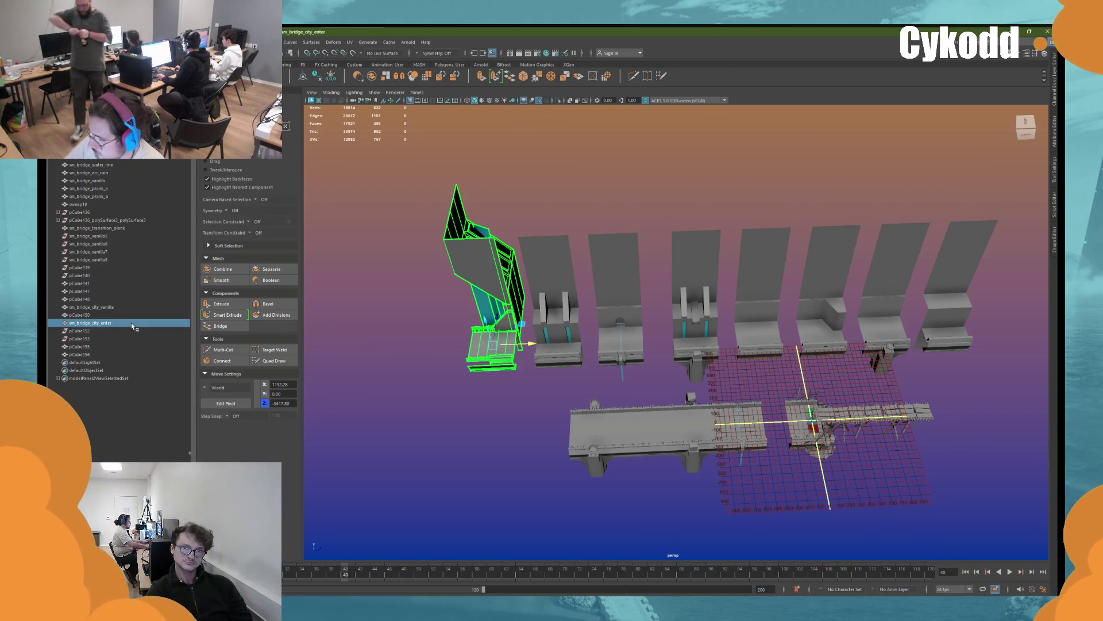
# Rename pCube156 to sm_bridge_city_oneway_waterfall and give pCube155 a water_line name
pyautogui.click(544, 259)
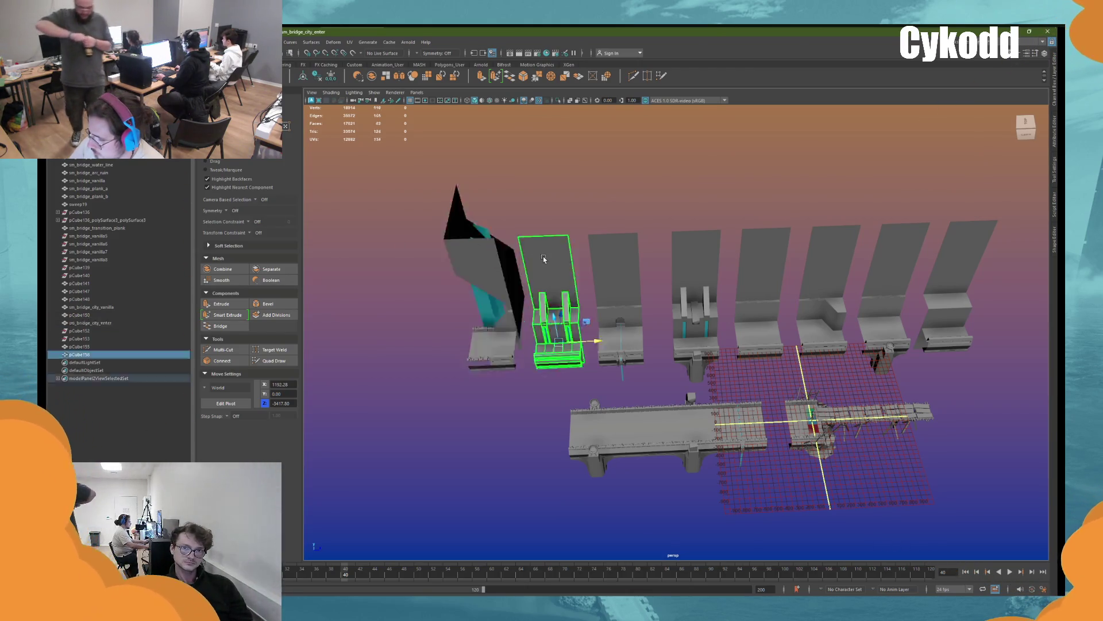
pyautogui.doubleClick(83, 354)
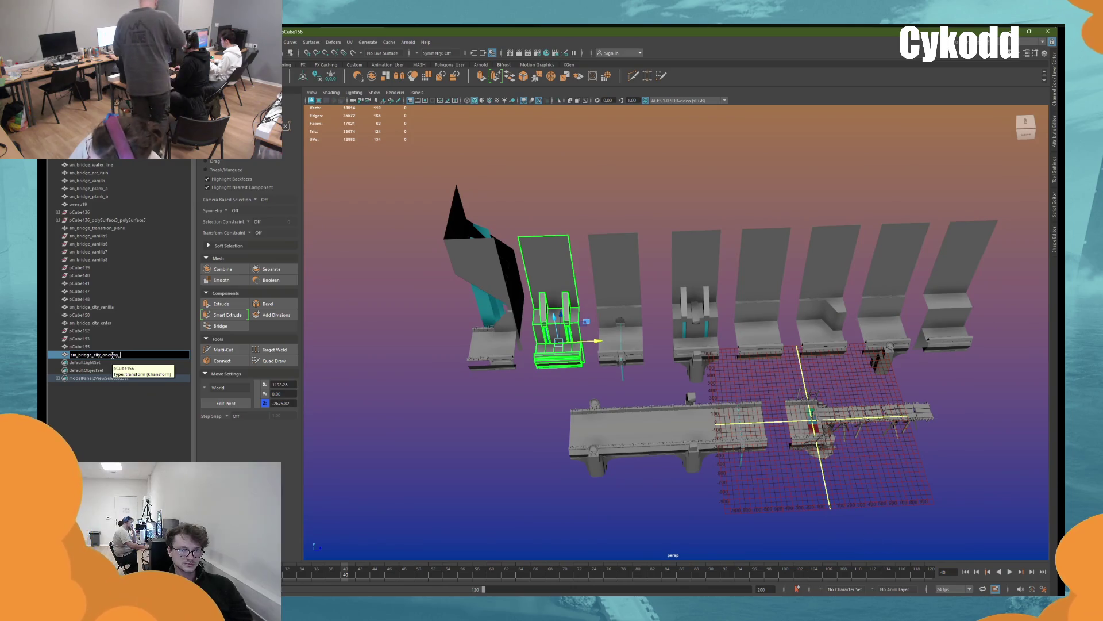
pyautogui.write('sm_bridge_city_overlay_water')
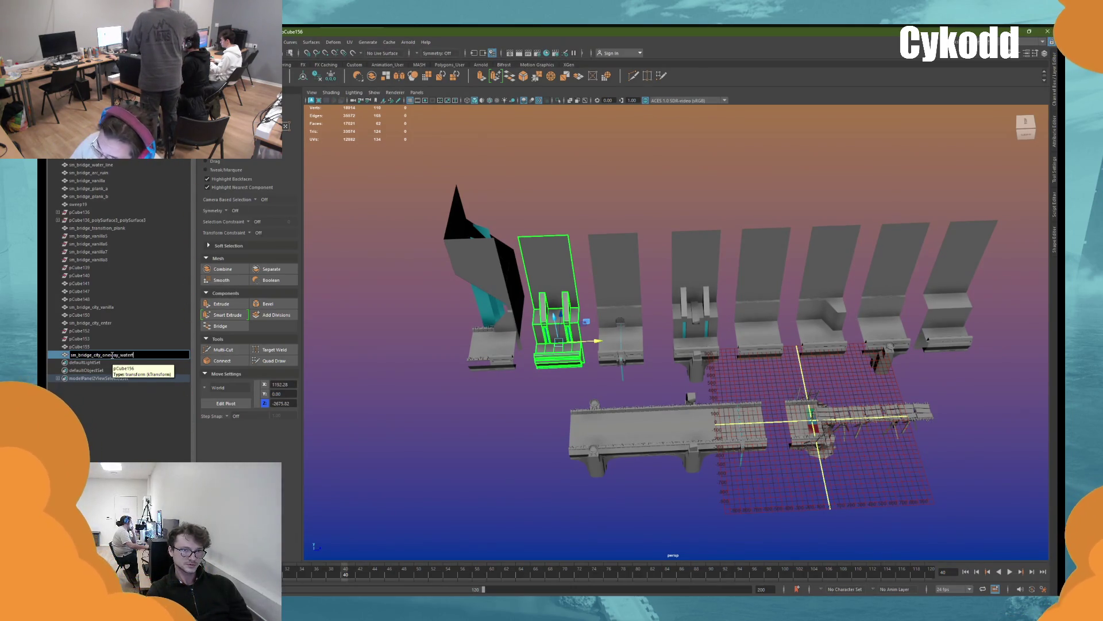
pyautogui.write('all')
pyautogui.press('Return')
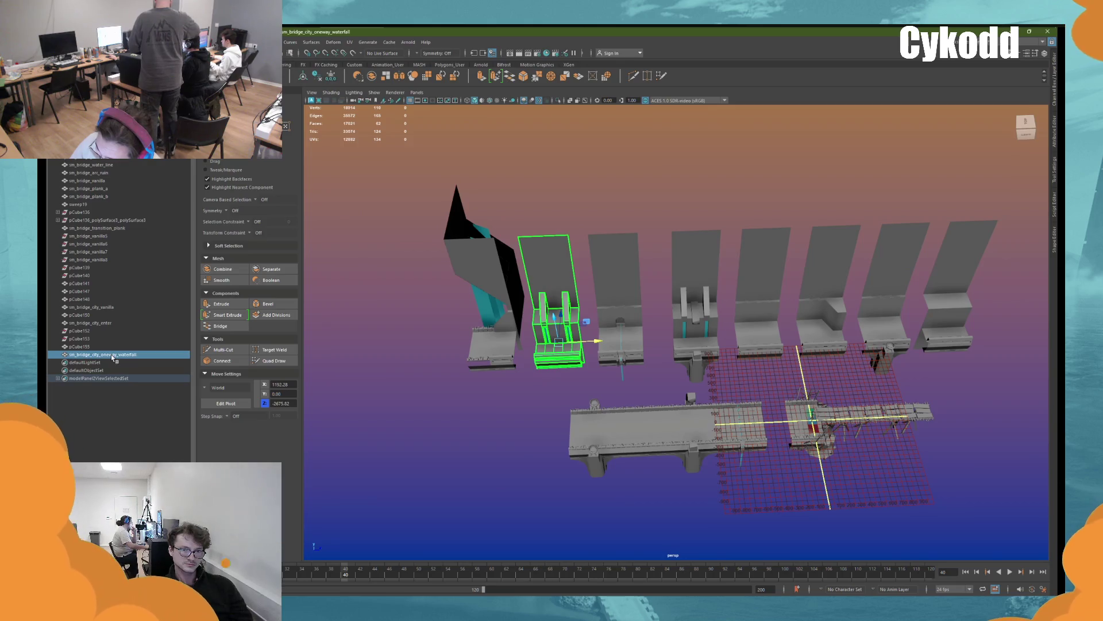
pyautogui.click(627, 281)
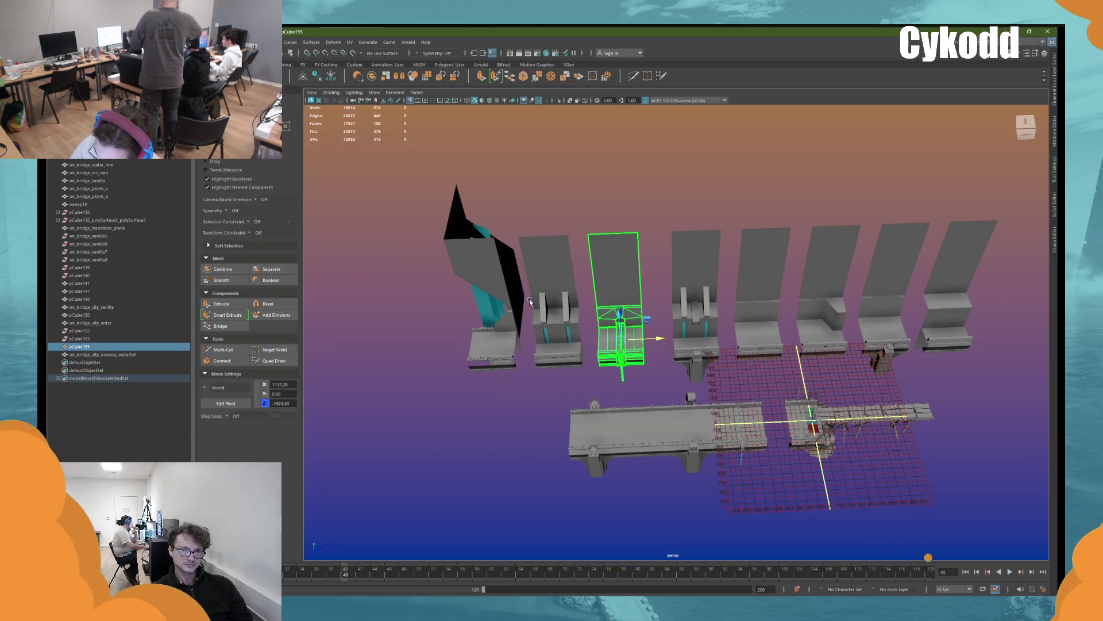
pyautogui.doubleClick(81, 346)
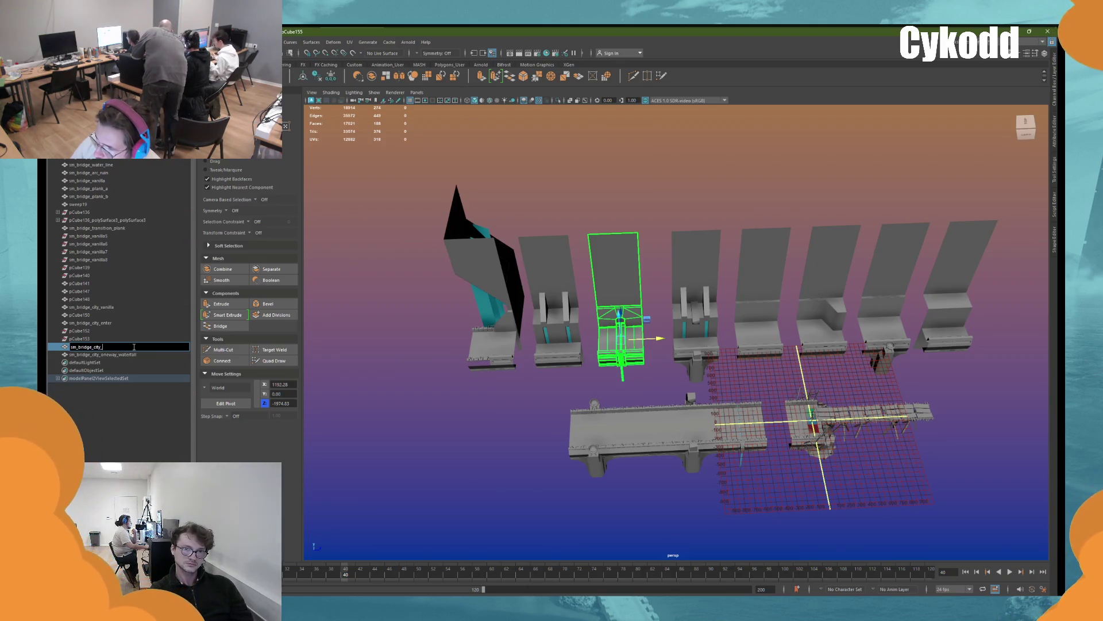
pyautogui.write('water')
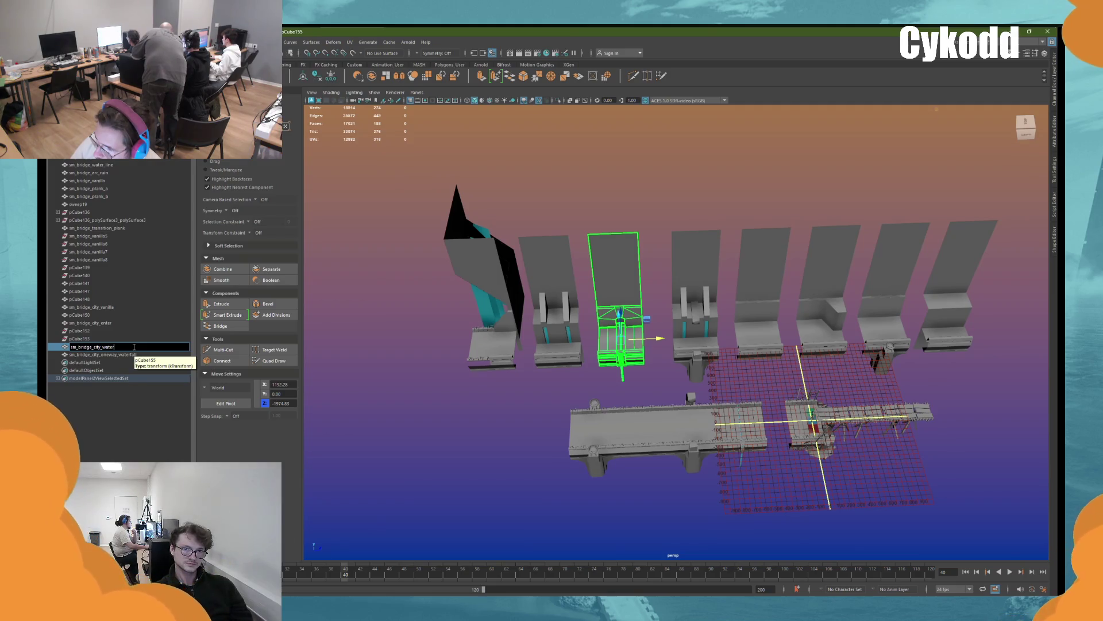
pyautogui.write('_line')
# Rename pCube147 to the waterfall arc_ruin name and add its missing underscores
pyautogui.click(81, 291)
pyautogui.doubleClick(81, 291)
pyautogui.write('cm_bridge_city_oneway_watte')
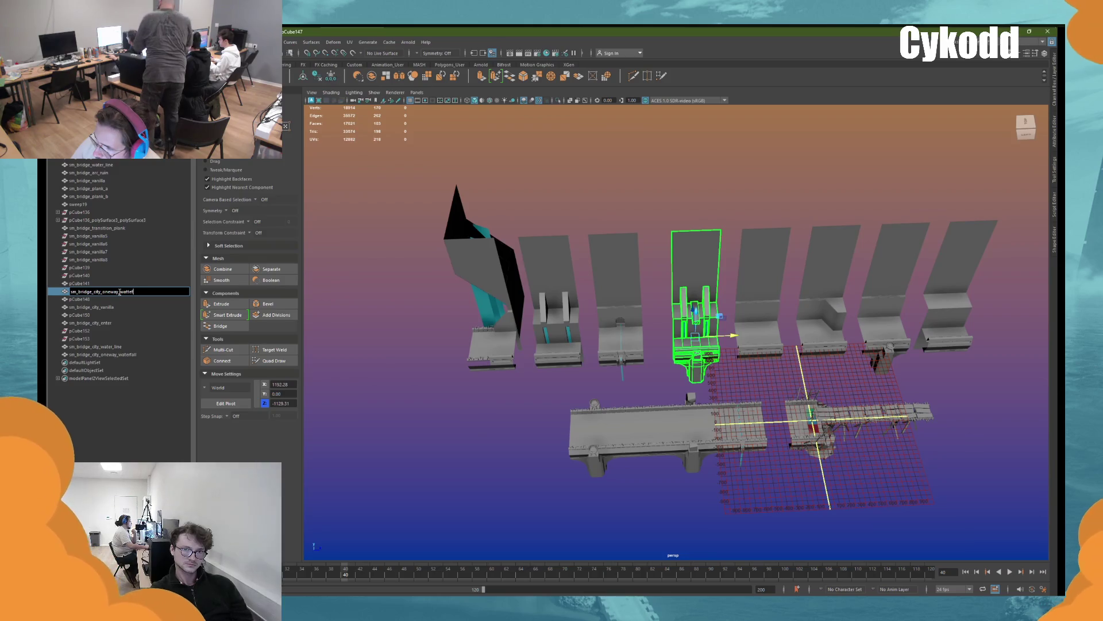
pyautogui.press('BackSpace')
pyautogui.write('erfall')
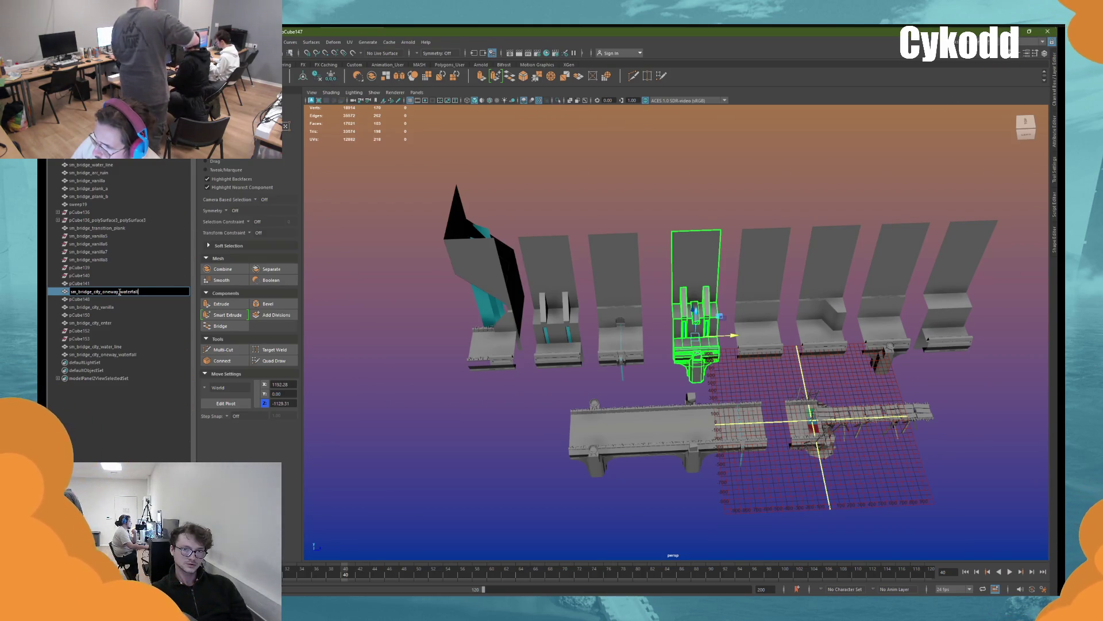
pyautogui.write('_arc_ruin')
pyautogui.press('Return')
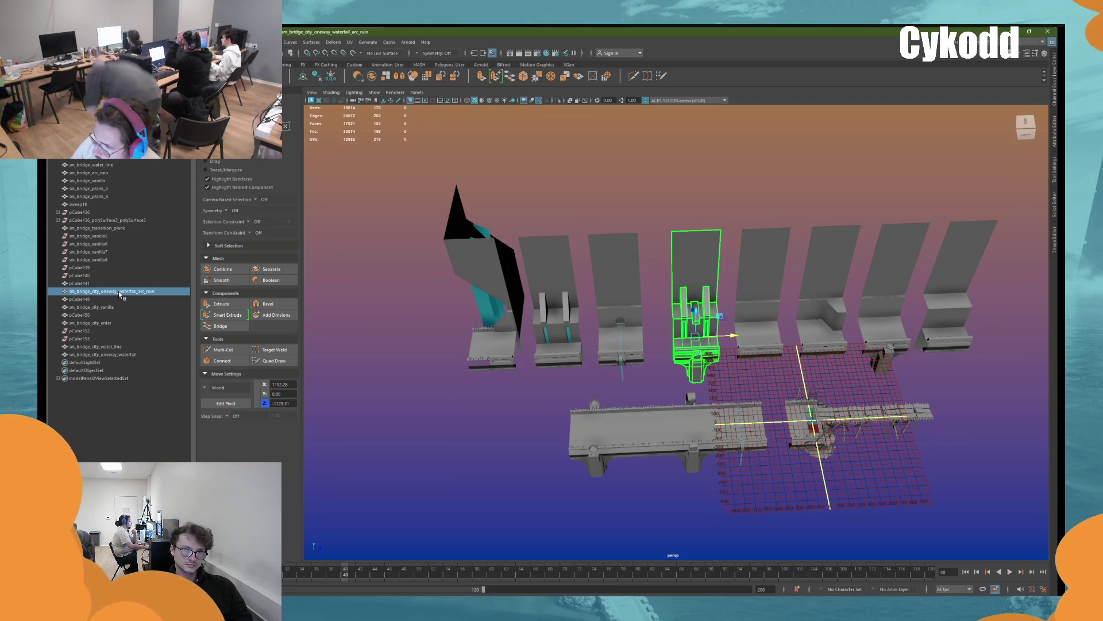
pyautogui.doubleClick(154, 293)
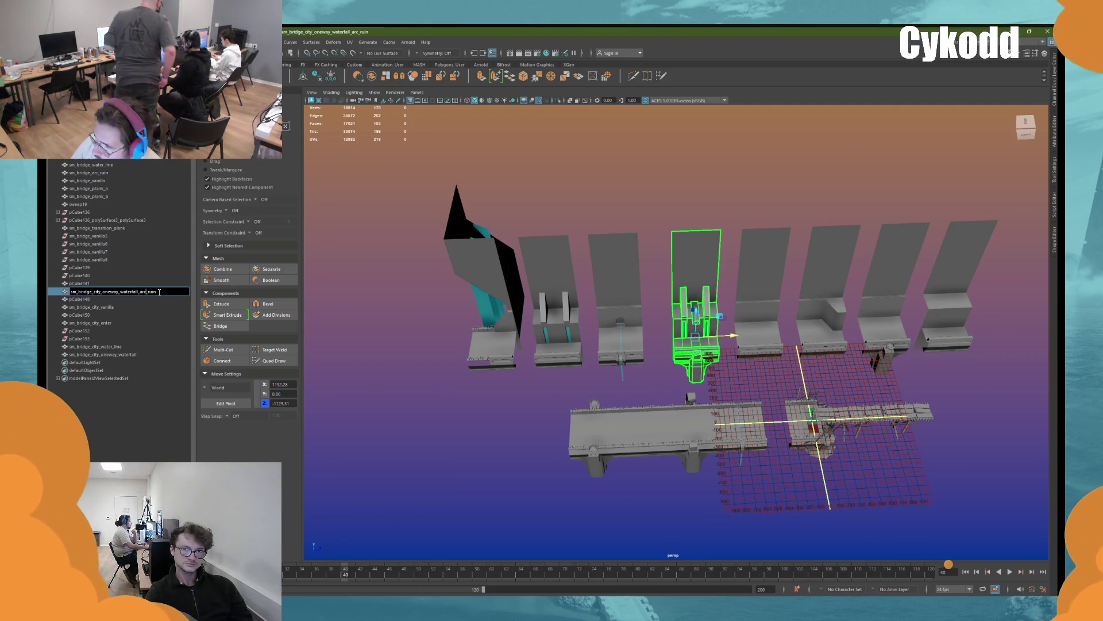
pyautogui.press('Return')
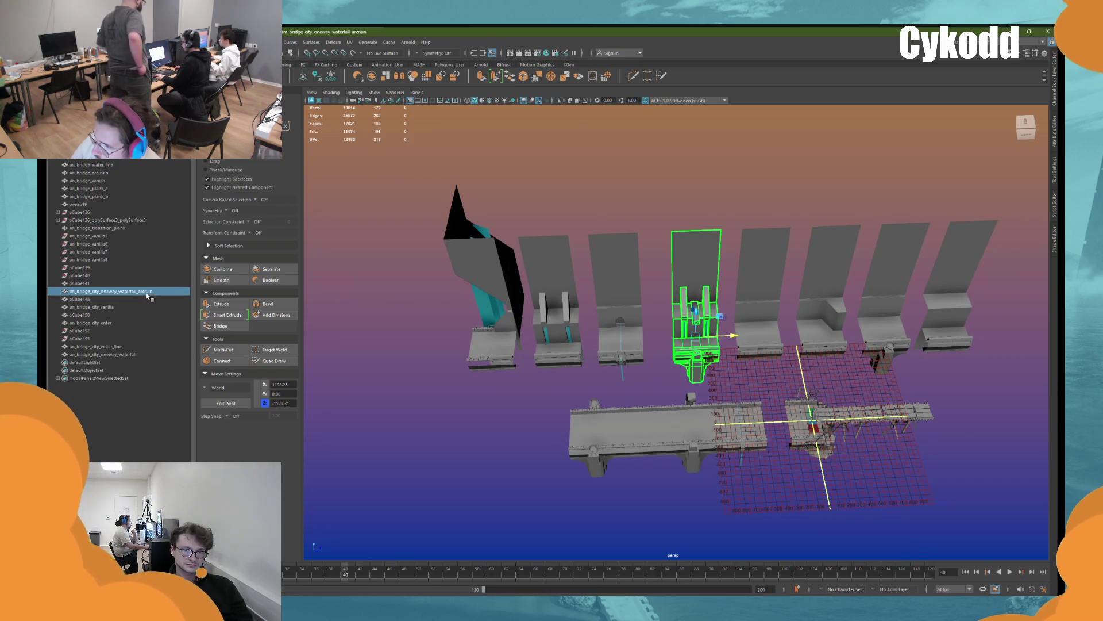
pyautogui.doubleClick(151, 293)
pyautogui.click(146, 292)
pyautogui.write('_')
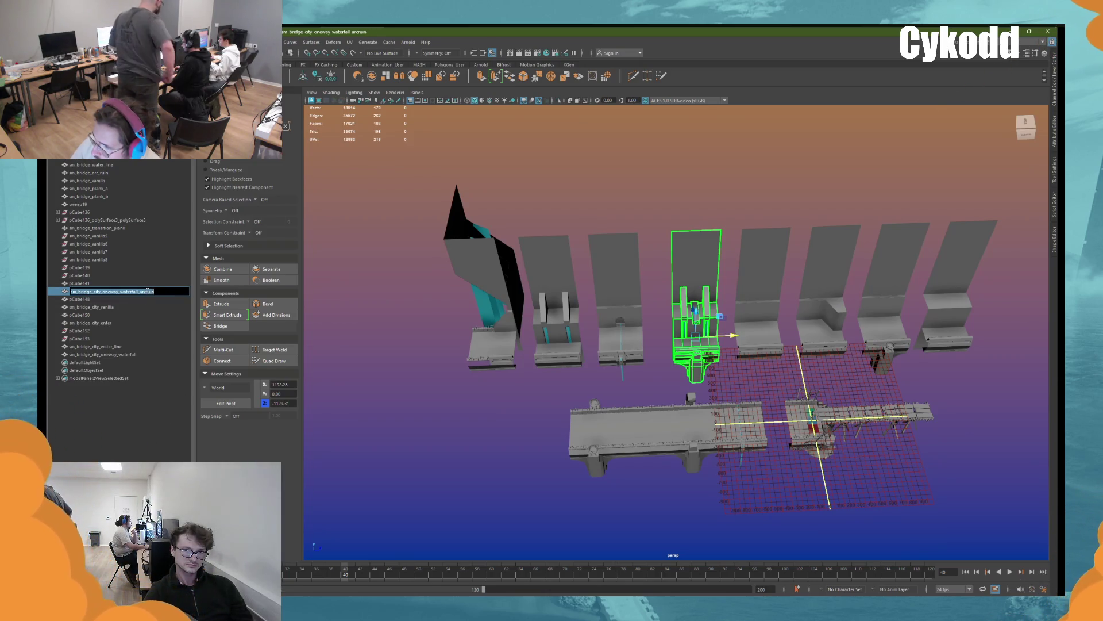
pyautogui.click(169, 291)
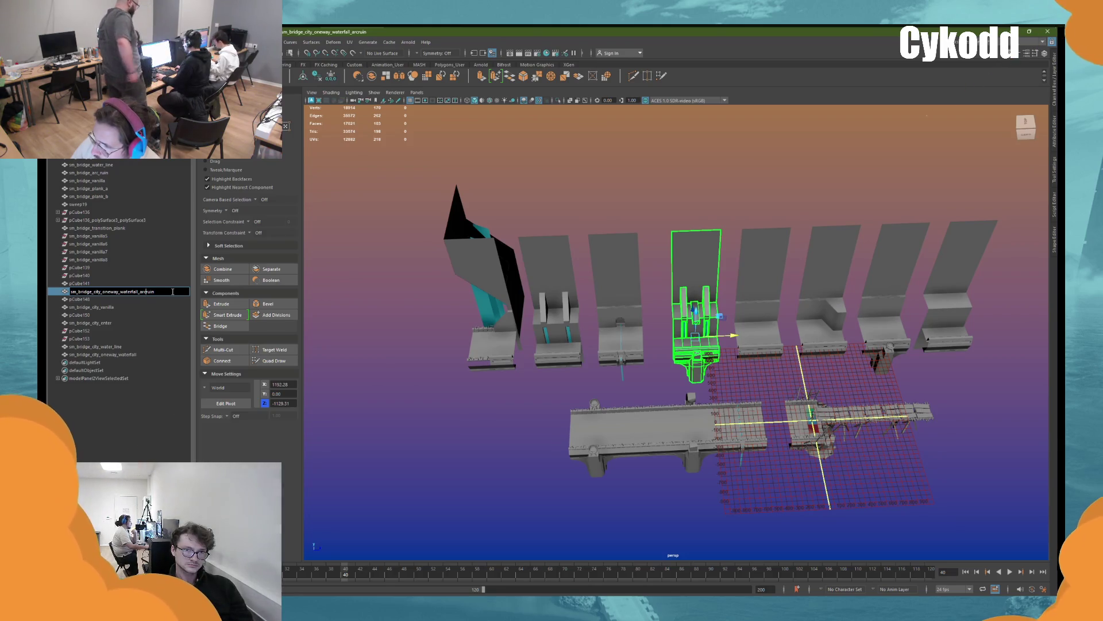
pyautogui.write('_')
pyautogui.press('Return')
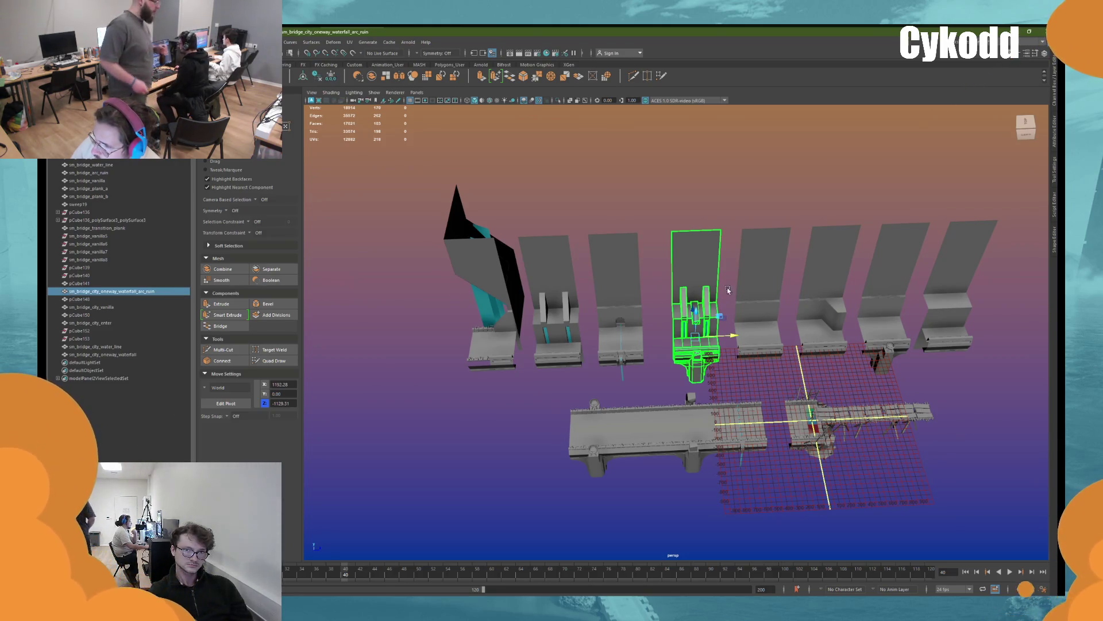
# Rename pCube141 to sm_bridge_city_transition_oneway and pCube148 to sm_bridge_city_brasier
pyautogui.click(770, 271)
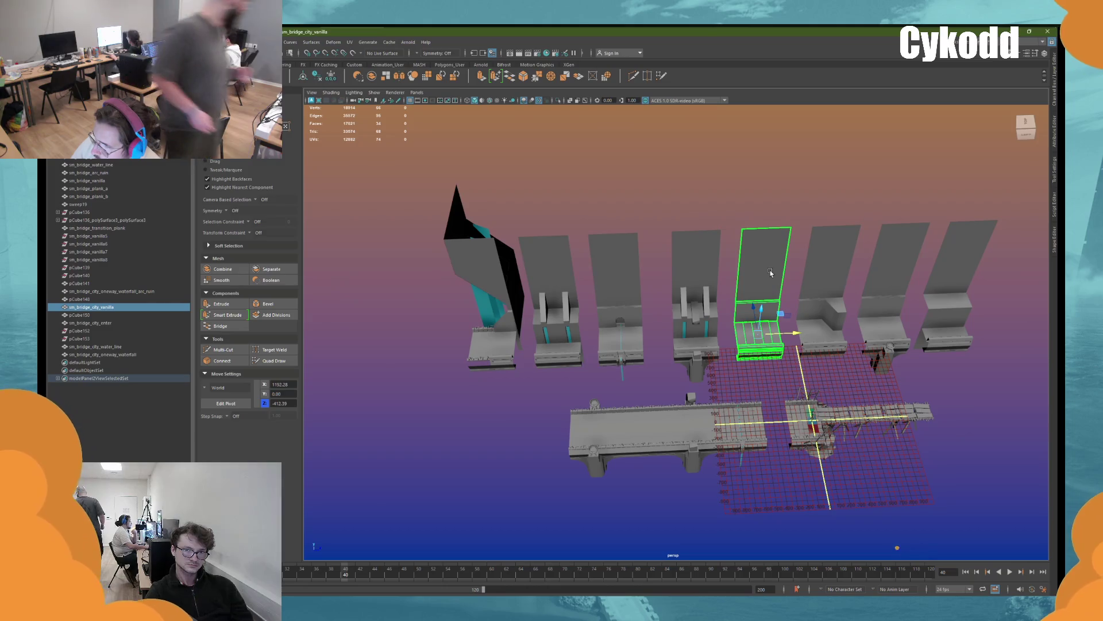
pyautogui.click(822, 277)
pyautogui.doubleClick(78, 283)
pyautogui.write('sm_bridge_city_transition_onew')
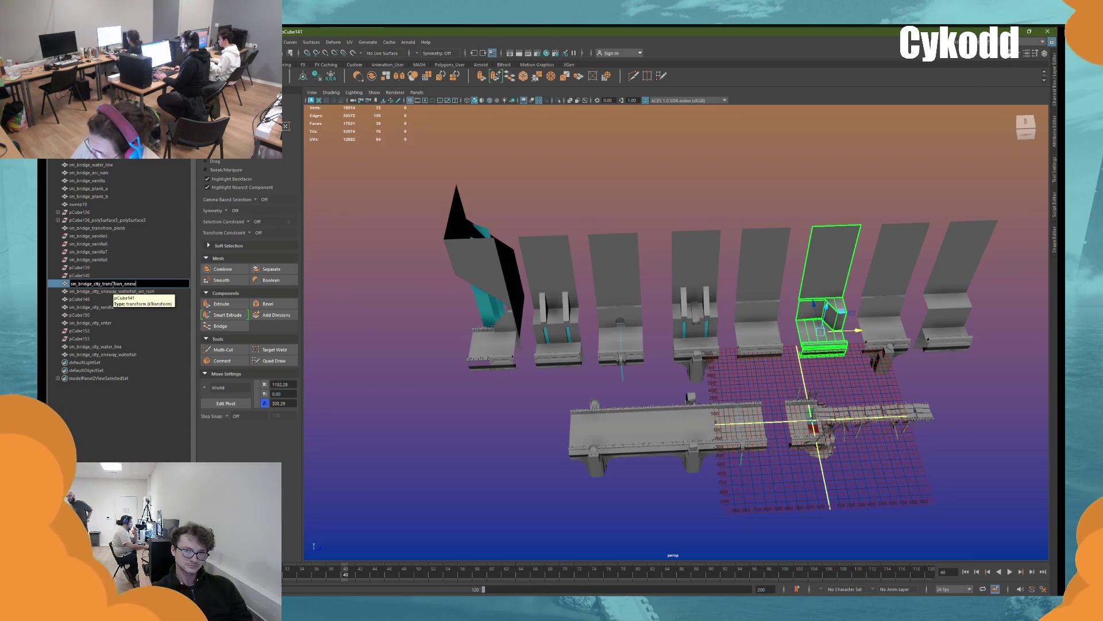
pyautogui.press('Return')
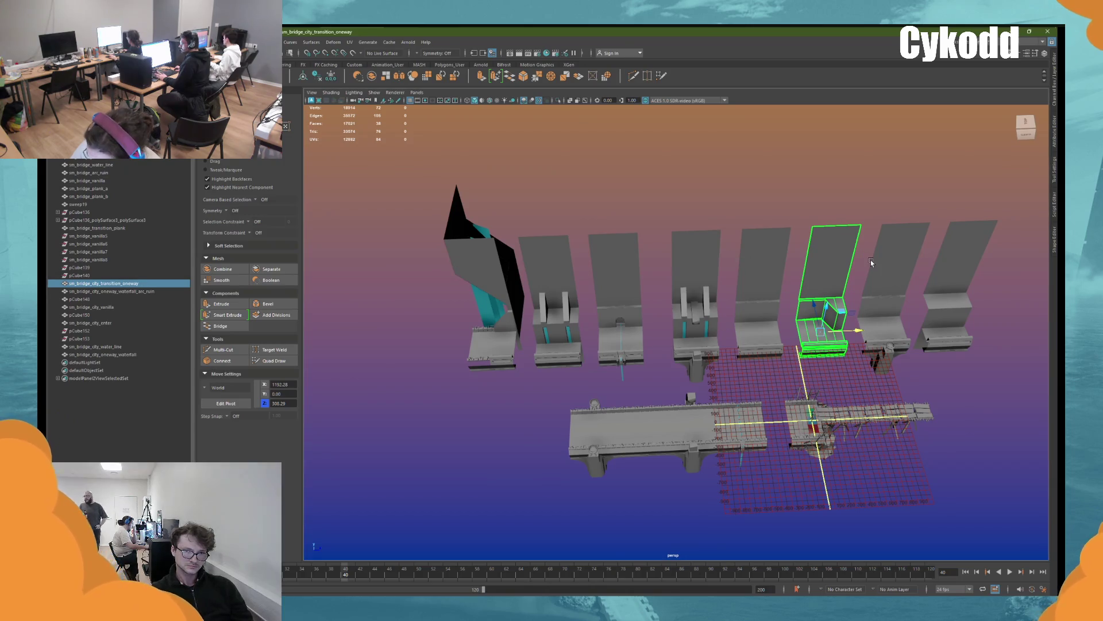
pyautogui.click(870, 260)
pyautogui.doubleClick(102, 298)
pyautogui.write('sm_bridge_city_')
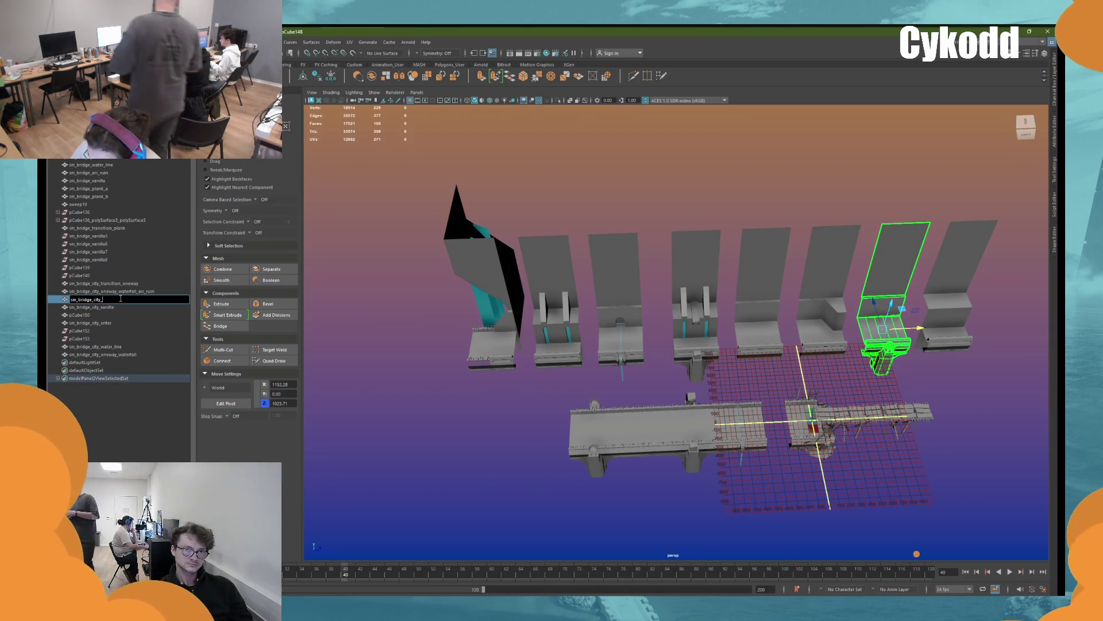
pyautogui.write('braise')
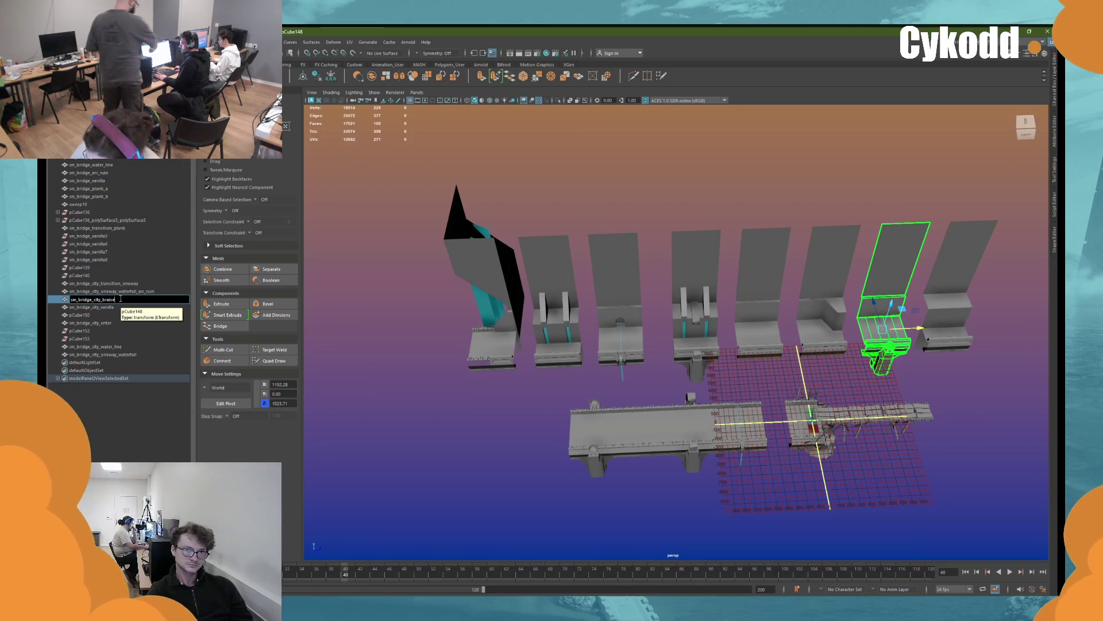
pyautogui.press('BackSpace')
pyautogui.press('BackSpace')
pyautogui.press('BackSpace')
pyautogui.write('sier')
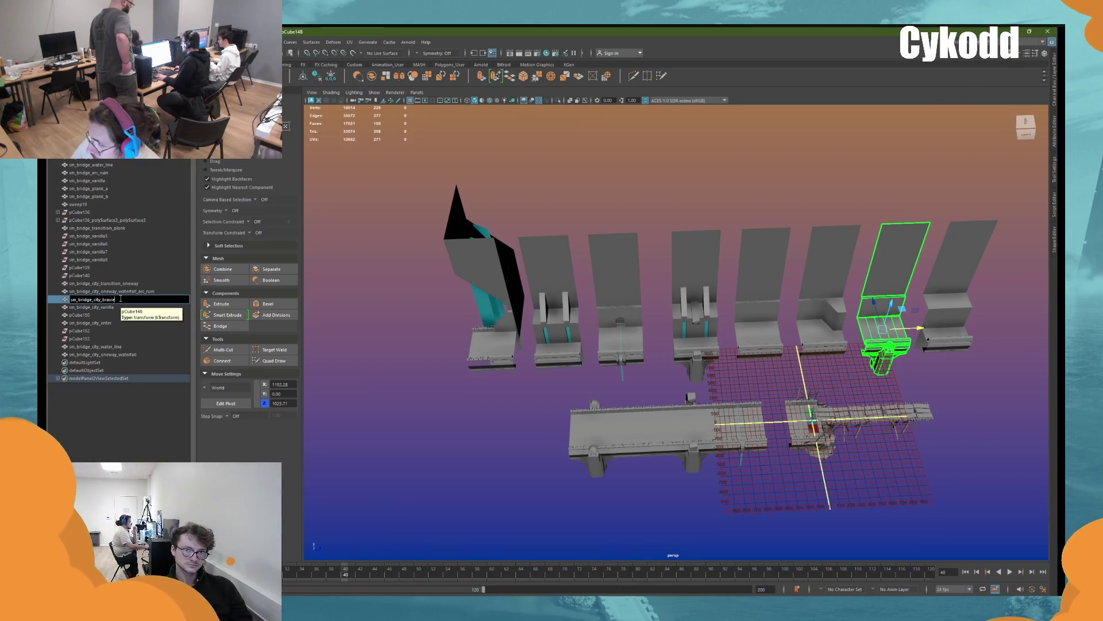
pyautogui.press('Return')
# Rename the rightmost piece, pCube150, to sm_bridge_city_oneway_vanilla
pyautogui.click(940, 280)
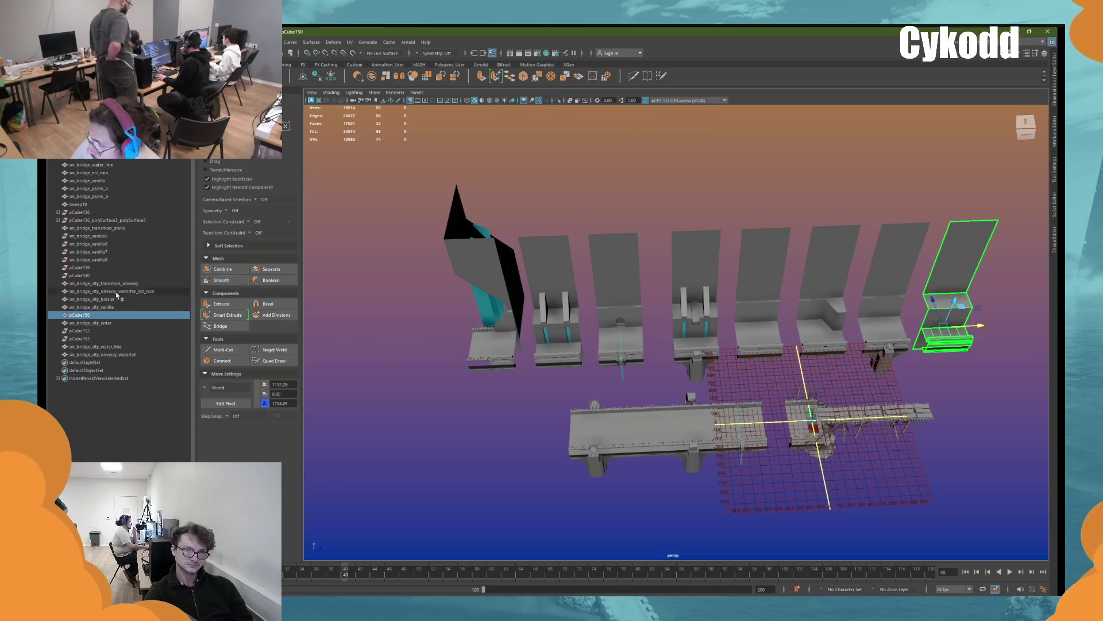
pyautogui.doubleClick(115, 315)
pyautogui.write('sm_bridge_city_oneway')
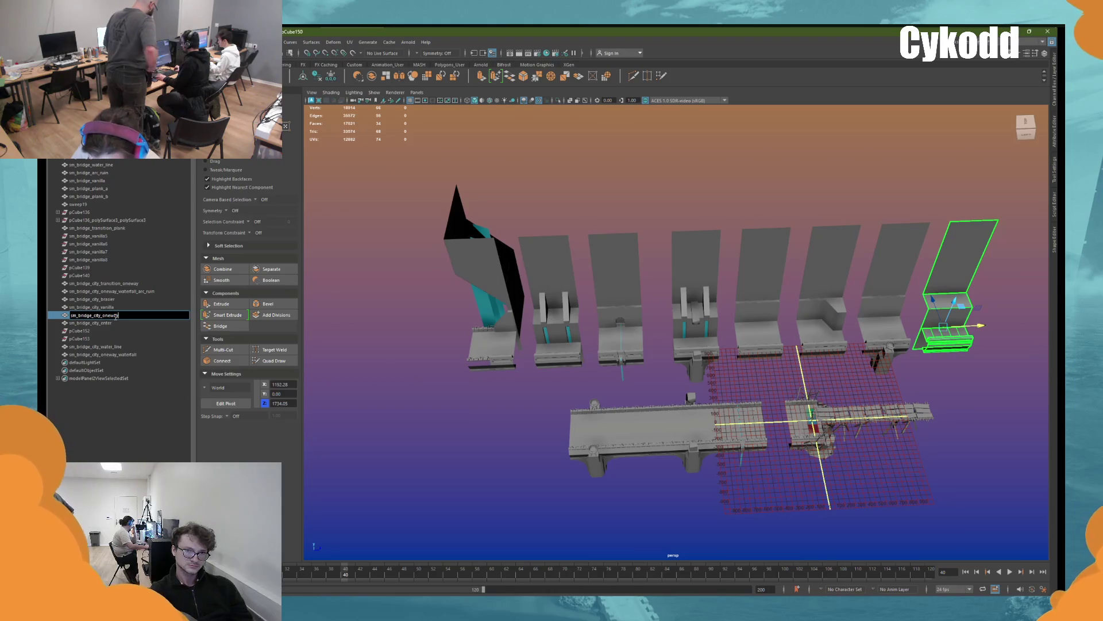
pyautogui.write('_vanilla')
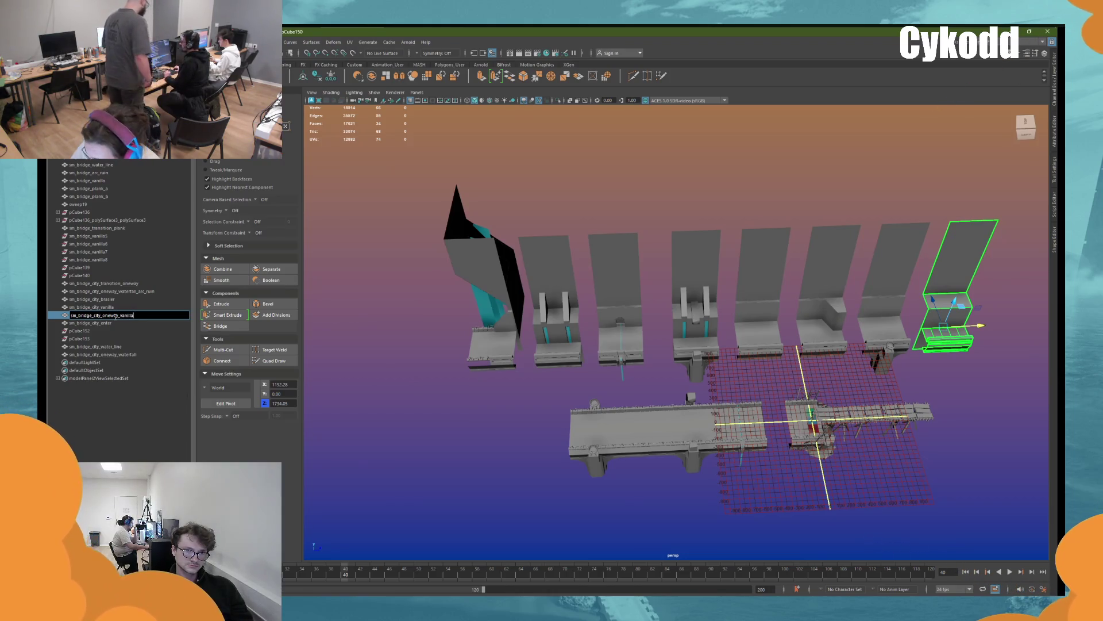
pyautogui.press('Return')
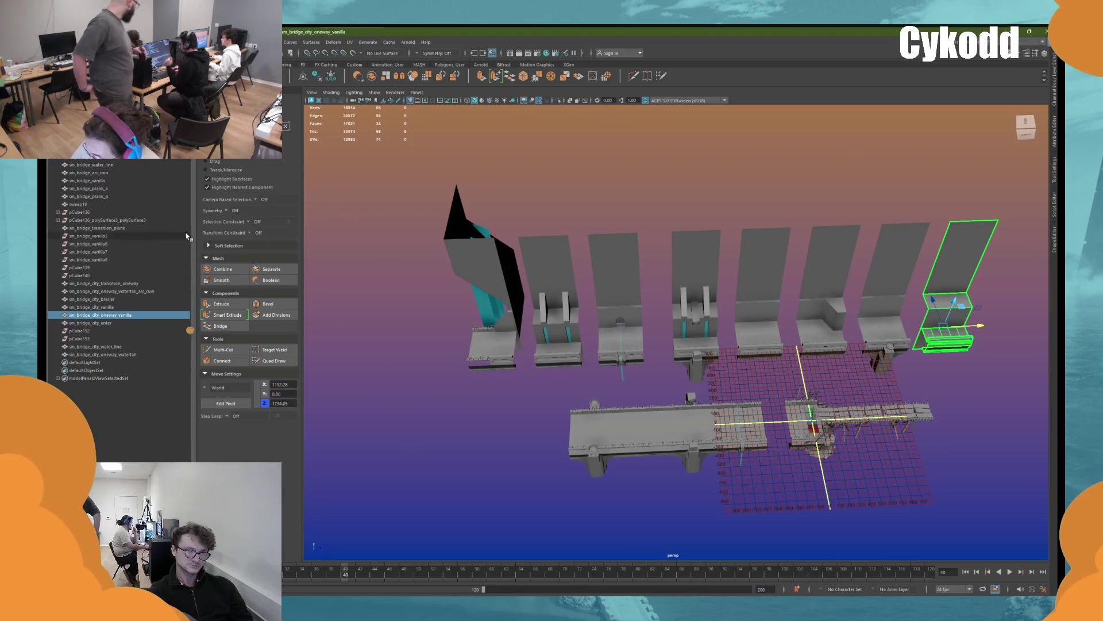
pyautogui.click(96, 205)
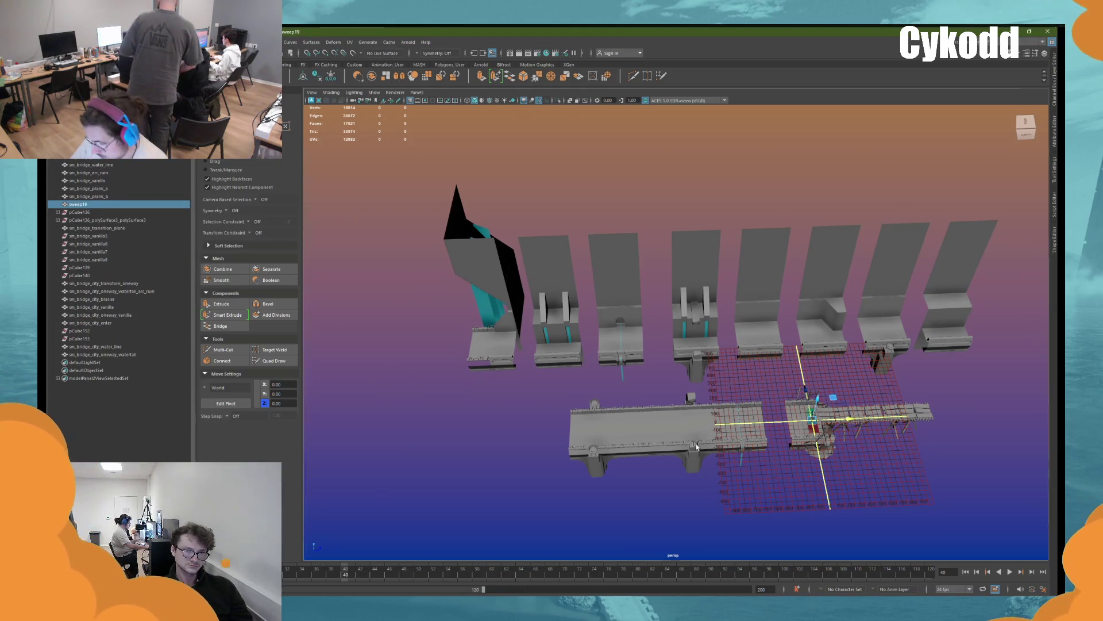
# Delete the leftover sweep19 object
pyautogui.press('f')
pyautogui.scroll(-15, 742, 356)
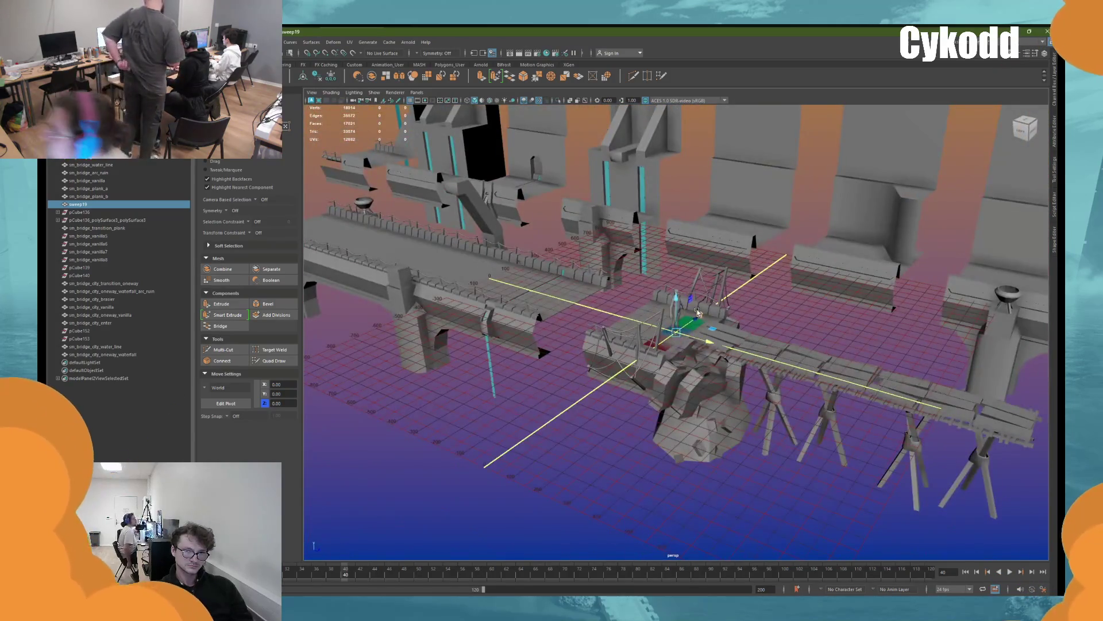
pyautogui.press('Delete')
# Delete the leftover pCube copies, from pCube140 through pCube152 and pCube153, keeping the transition plank
pyautogui.click(80, 268)
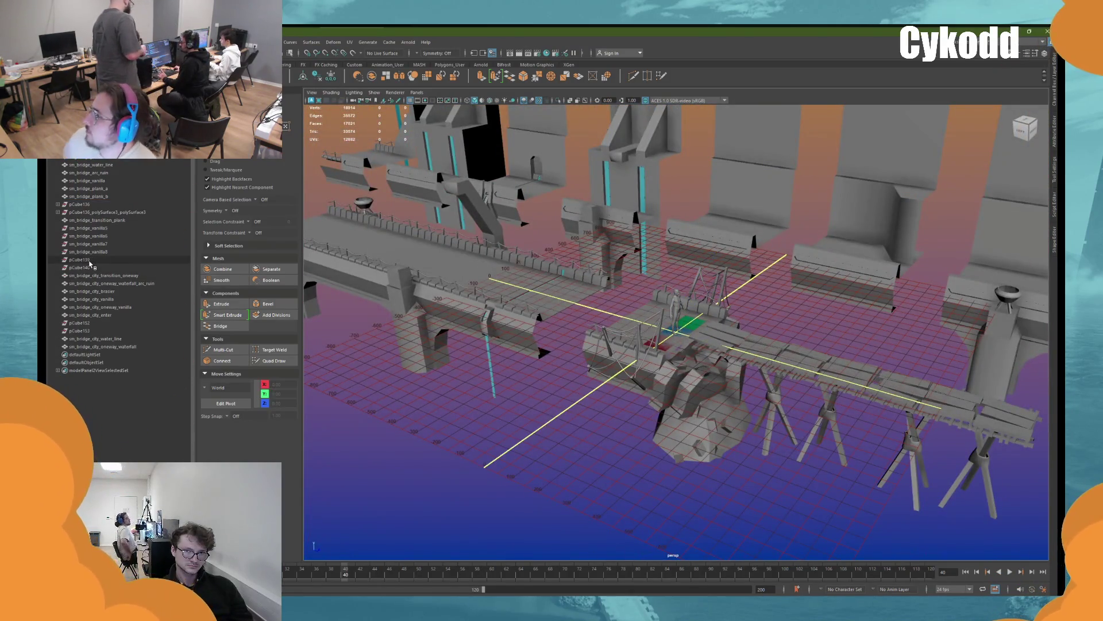
pyautogui.keyDown('shift'); pyautogui.click(86, 228); pyautogui.keyUp('shift')
pyautogui.keyDown('ctrl'); pyautogui.click(87, 212); pyautogui.keyUp('ctrl')
pyautogui.keyDown('ctrl'); pyautogui.click(79, 204); pyautogui.keyUp('ctrl')
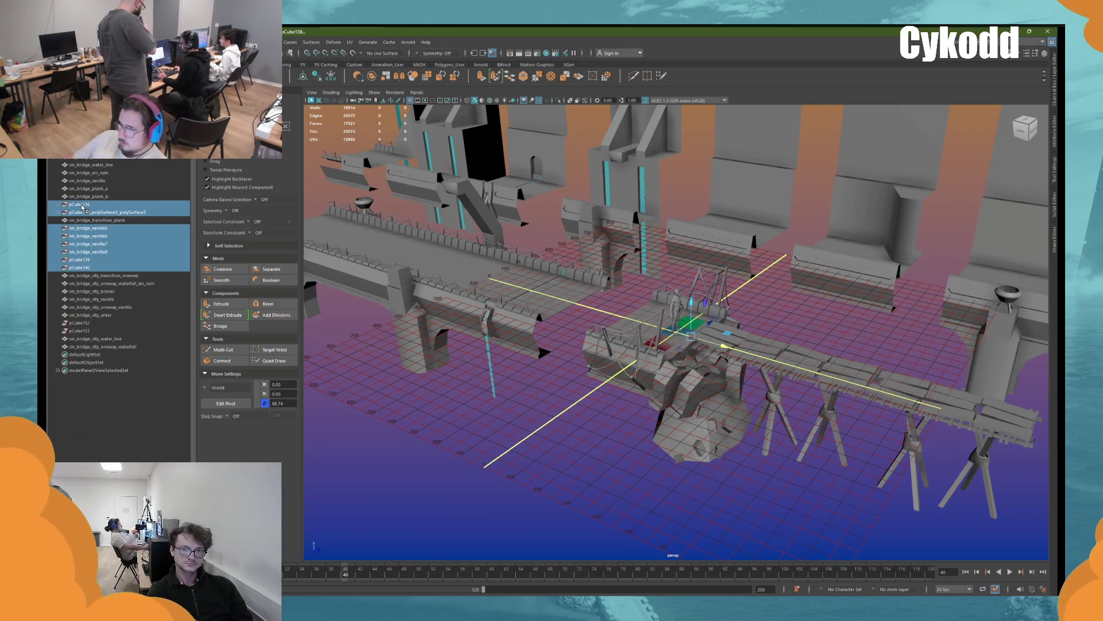
pyautogui.keyDown('ctrl'); pyautogui.click(79, 322); pyautogui.keyUp('ctrl')
pyautogui.keyDown('ctrl'); pyautogui.click(79, 331); pyautogui.keyUp('ctrl')
pyautogui.press('f')
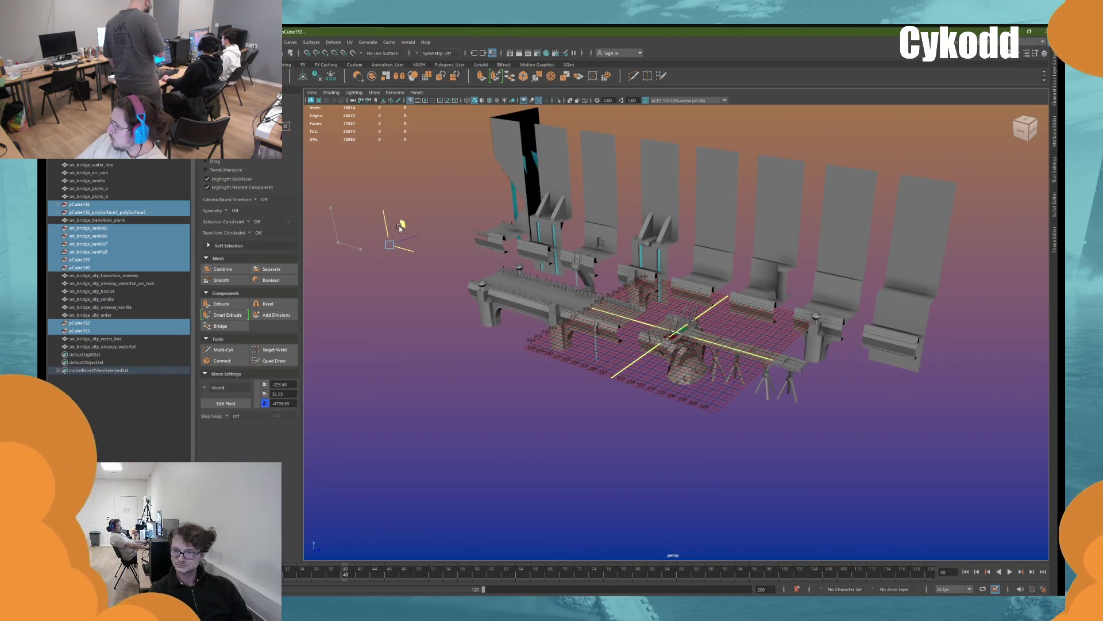
pyautogui.press('Delete')
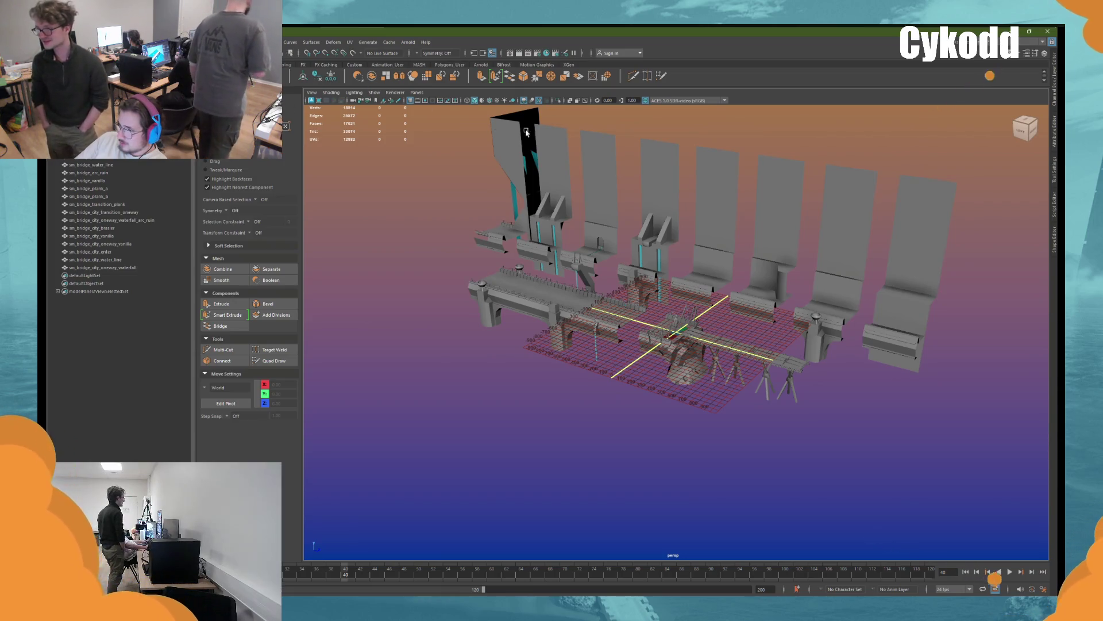
# Marquee-select all eight sm_bridge_city wall pieces and frame them in the viewport
pyautogui.keyDown('alt'); pyautogui.moveTo(770, 241); pyautogui.dragTo(800, 214); pyautogui.keyUp('alt')
pyautogui.moveTo(357, 193)
pyautogui.mouseDown()
pyautogui.moveTo(935, 208)
pyautogui.moveTo(636, 229)
pyautogui.mouseUp()
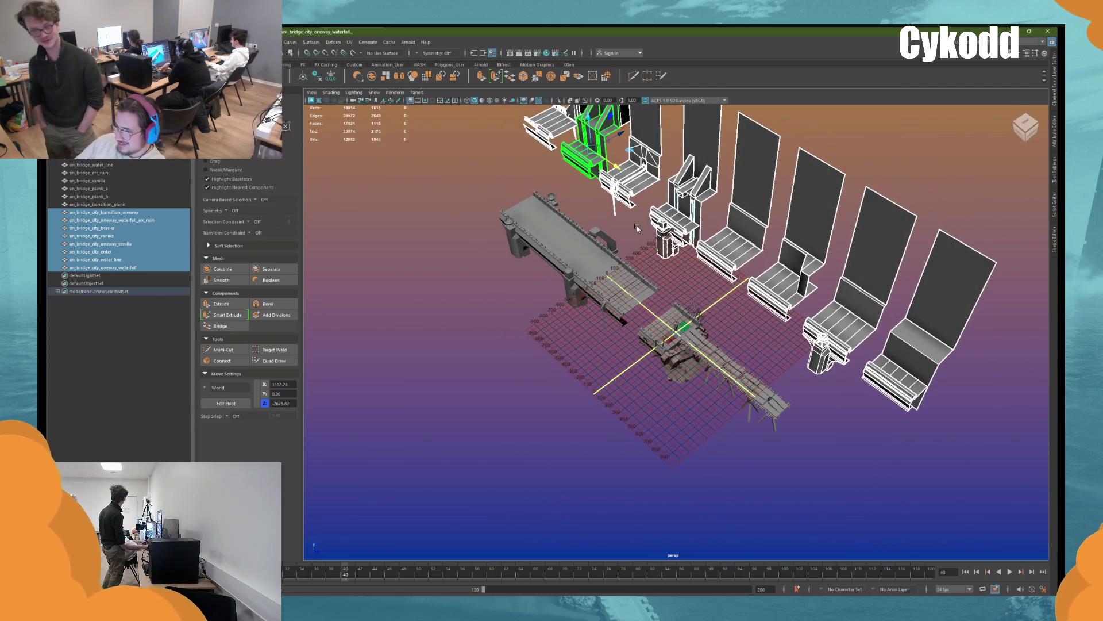
pyautogui.press('f')
pyautogui.keyDown('alt'); pyautogui.moveTo(718, 340); pyautogui.dragTo(679, 337); pyautogui.keyUp('alt')
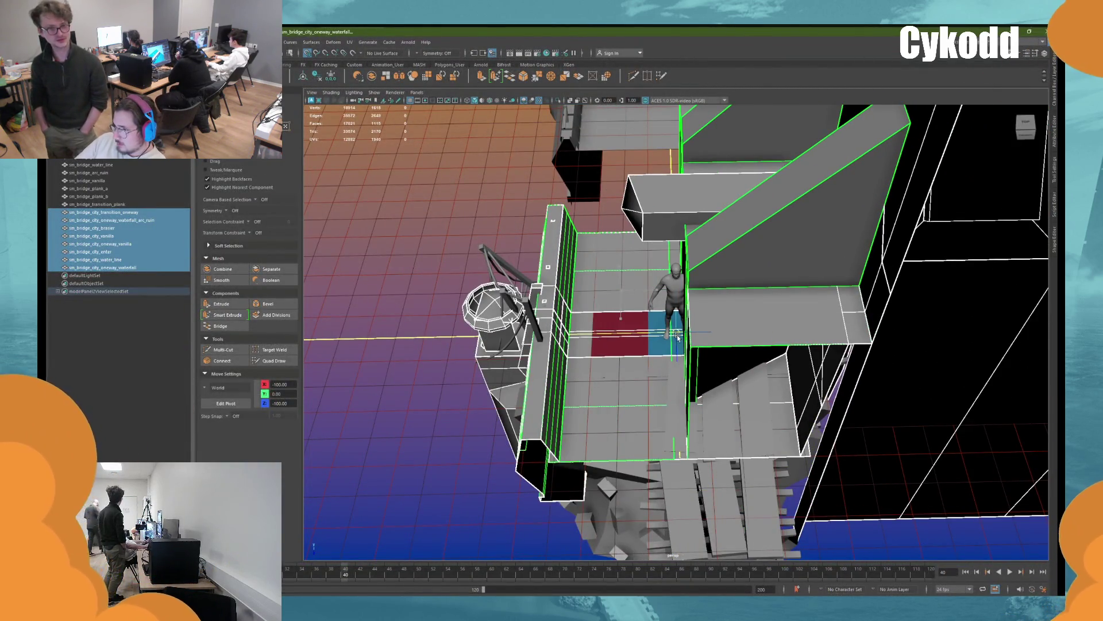
pyautogui.press('d')
pyautogui.click(679, 337)
pyautogui.moveTo(683, 334)
pyautogui.keyDown('alt'); pyautogui.mouseDown()
pyautogui.moveTo(787, 314)
pyautogui.moveTo(770, 320)
pyautogui.mouseUp(); pyautogui.keyUp('alt')
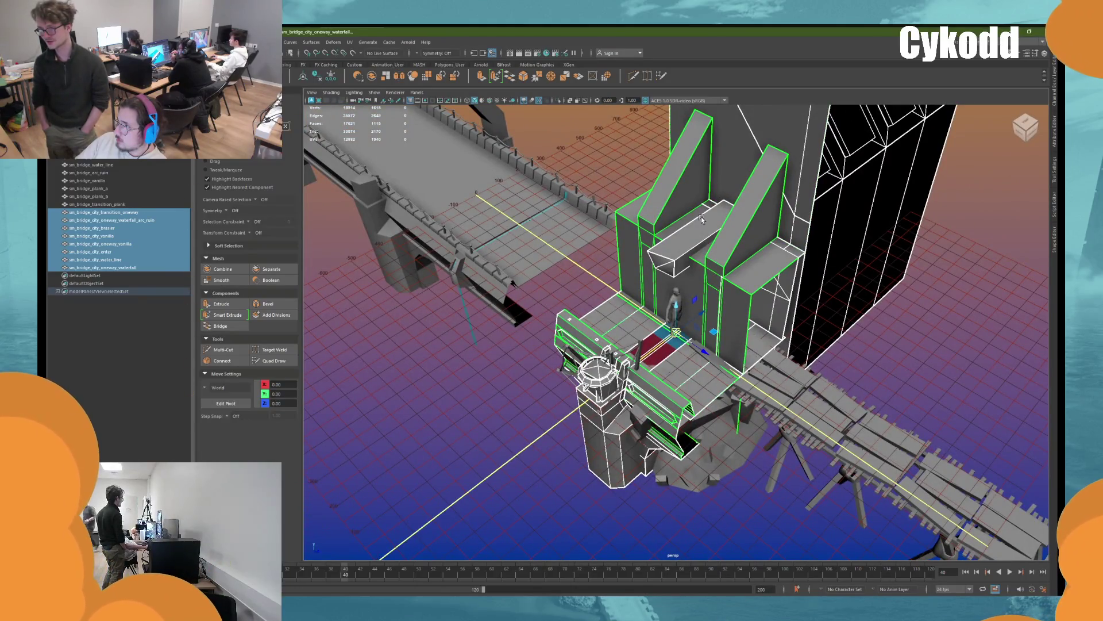
pyautogui.keyDown('alt'); pyautogui.moveTo(701, 216); pyautogui.dragTo(678, 224); pyautogui.keyUp('alt')
pyautogui.click(47, 42)
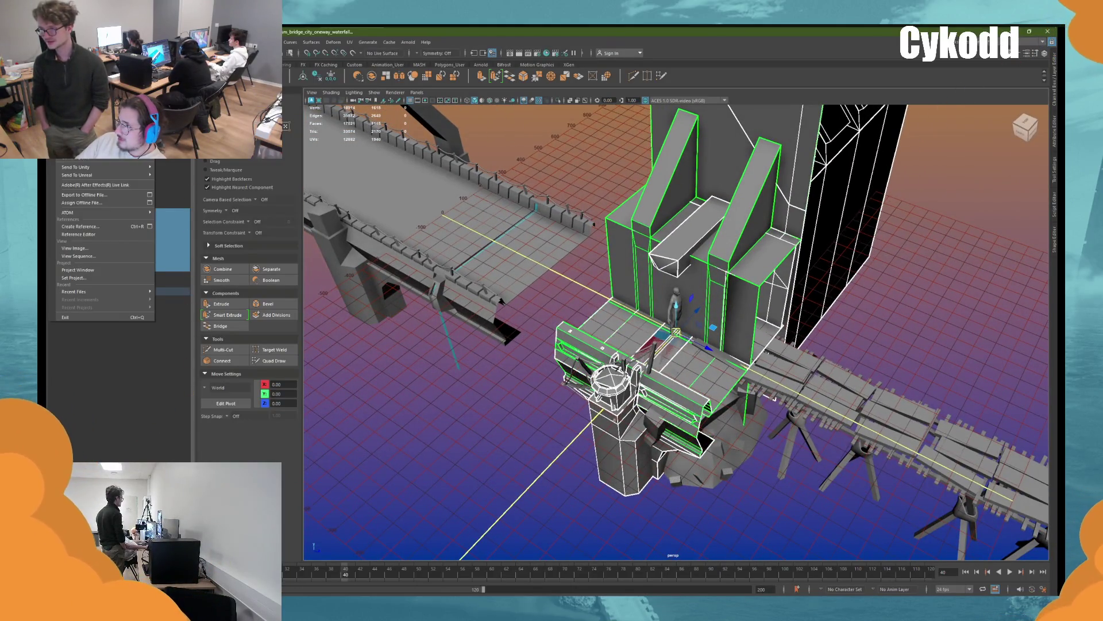
# Export the selected pieces as an FBX file named sm_bridge_city_v1, then clear the selection
pyautogui.click(81, 150)
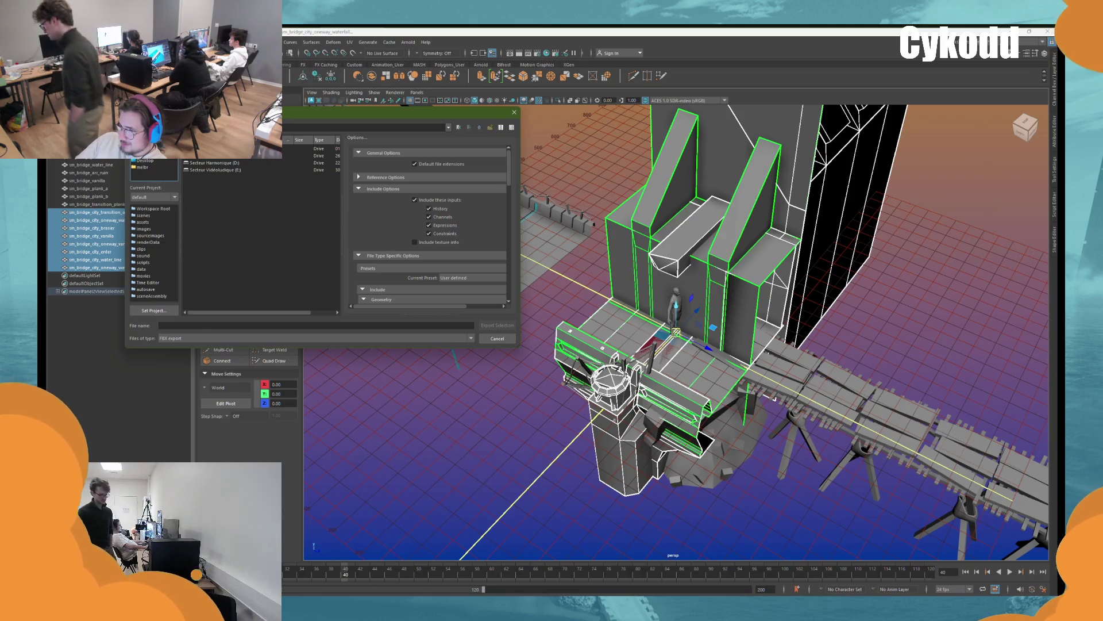
pyautogui.click(202, 326)
pyautogui.write('sm_bridge_')
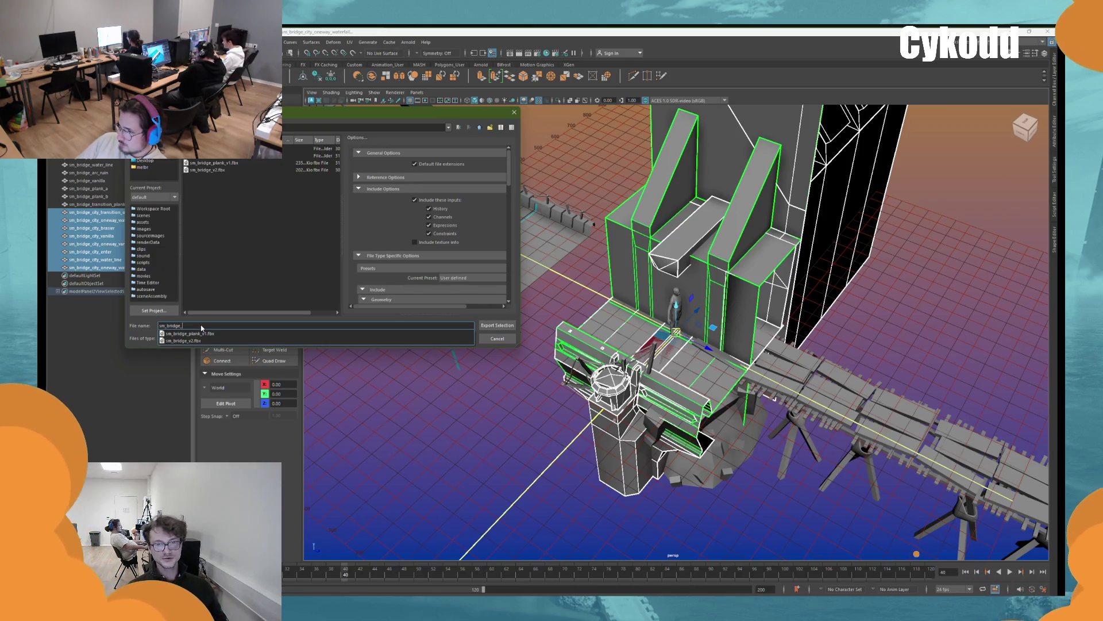
pyautogui.write('city_v1')
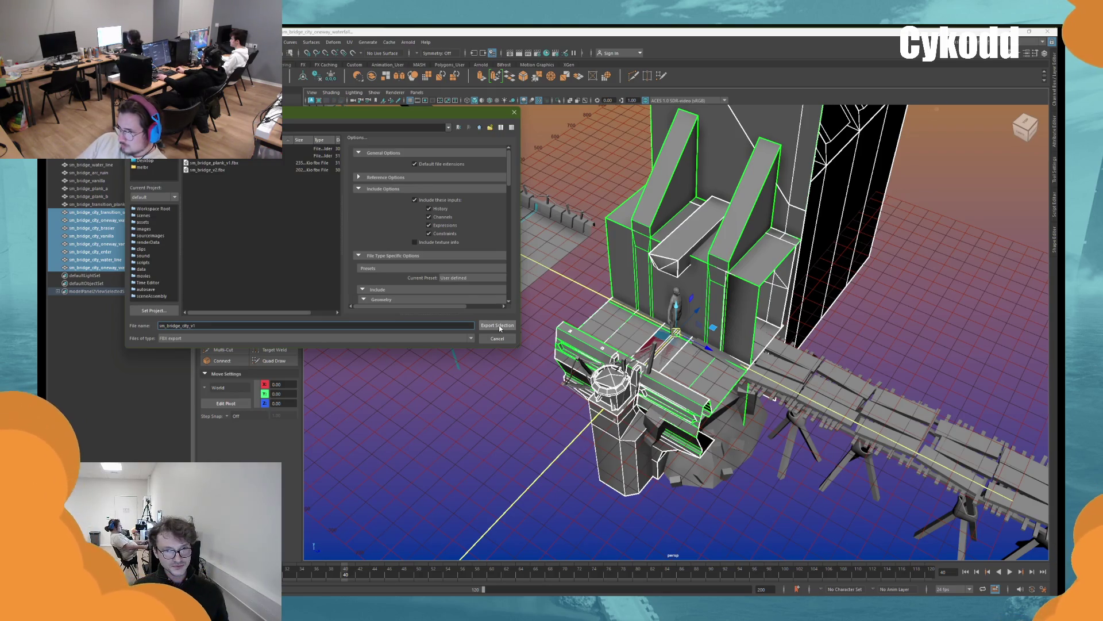
pyautogui.click(497, 326)
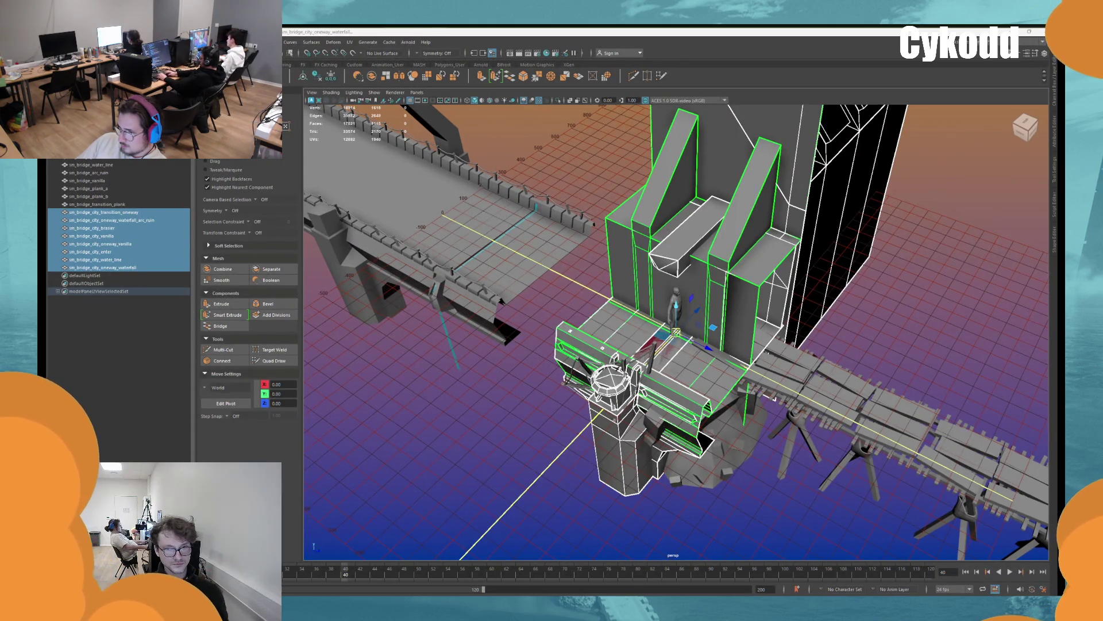
pyautogui.click(940, 274)
pyautogui.moveTo(940, 274)
pyautogui.keyDown('alt'); pyautogui.mouseDown()
pyautogui.moveTo(885, 310)
pyautogui.moveTo(902, 305)
pyautogui.moveTo(879, 302)
pyautogui.moveTo(921, 301)
pyautogui.moveTo(888, 304)
pyautogui.moveTo(874, 267)
pyautogui.moveTo(733, 290)
pyautogui.mouseUp(); pyautogui.keyUp('alt')
pyautogui.click(627, 356)
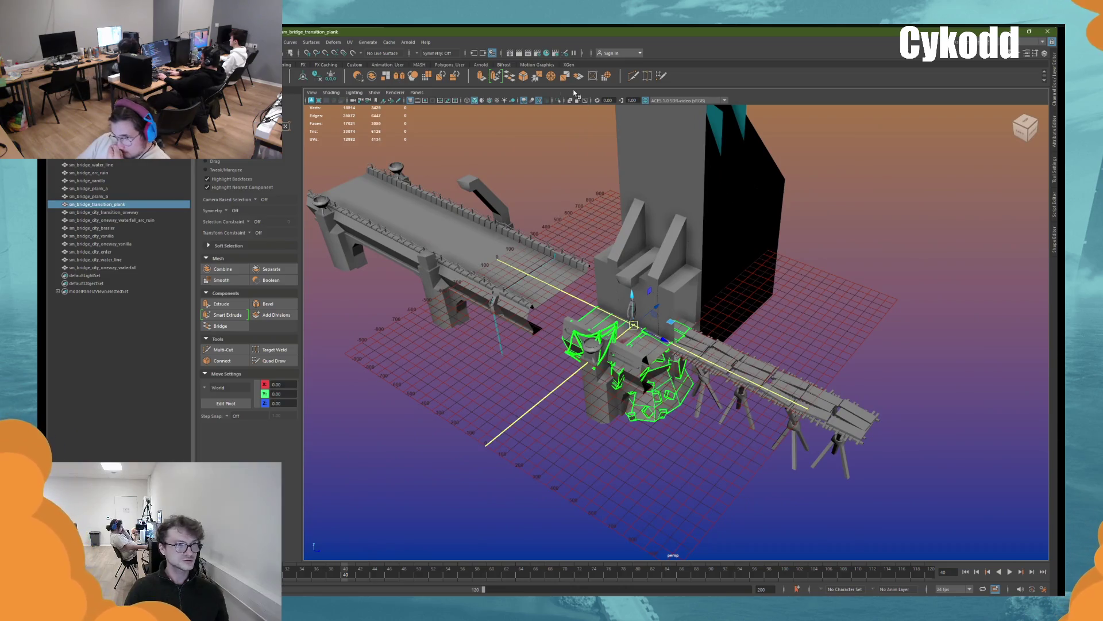
pyautogui.click(557, 101)
pyautogui.press('f')
pyautogui.moveTo(805, 253)
pyautogui.keyDown('alt'); pyautogui.mouseDown()
pyautogui.moveTo(825, 264)
pyautogui.moveTo(789, 344)
pyautogui.moveTo(662, 156)
pyautogui.mouseUp(); pyautogui.keyUp('alt')
pyautogui.keyDown('alt'); pyautogui.moveTo(555, 107); pyautogui.dragTo(644, 184); pyautogui.keyUp('alt')
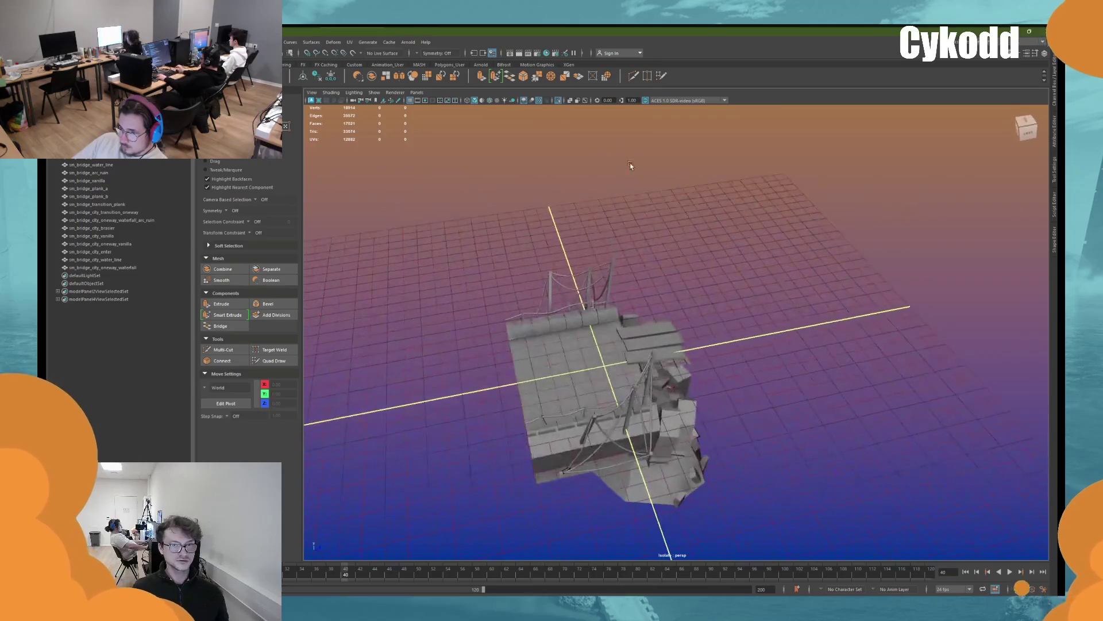
pyautogui.click(557, 101)
pyautogui.moveTo(560, 115)
pyautogui.keyDown('alt'); pyautogui.mouseDown()
pyautogui.moveTo(625, 299)
pyautogui.moveTo(901, 208)
pyautogui.mouseUp(); pyautogui.keyUp('alt')
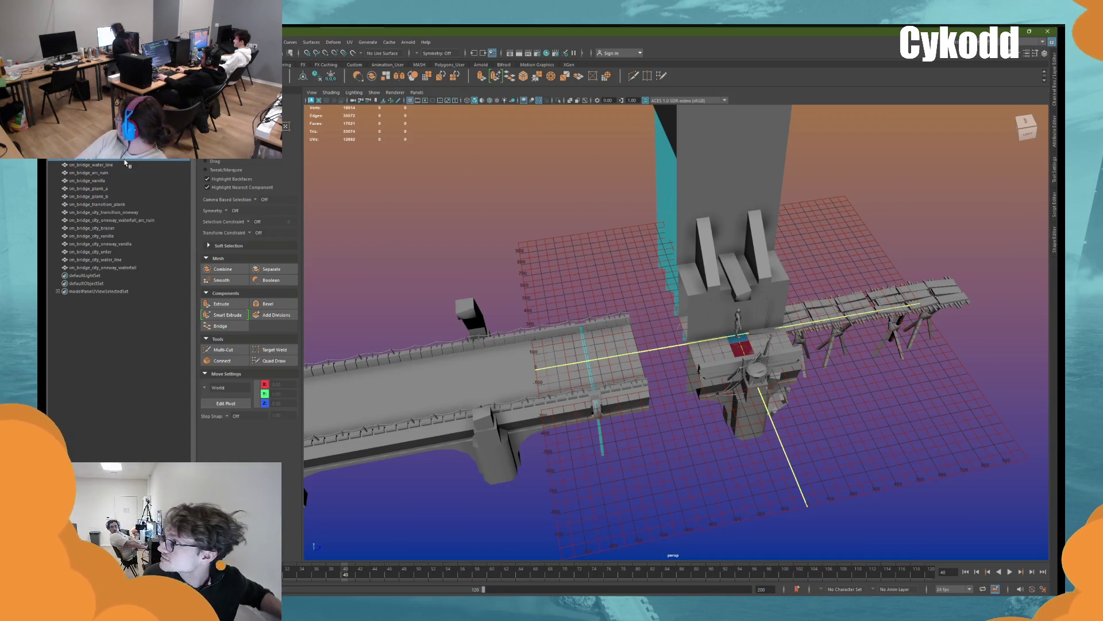
# Select the bridge meshes from sm_bridge_water_line to sm_bridge_city_oneway_waterfall and frame them
pyautogui.moveTo(126, 164); pyautogui.dragTo(136, 268)
pyautogui.press('f')
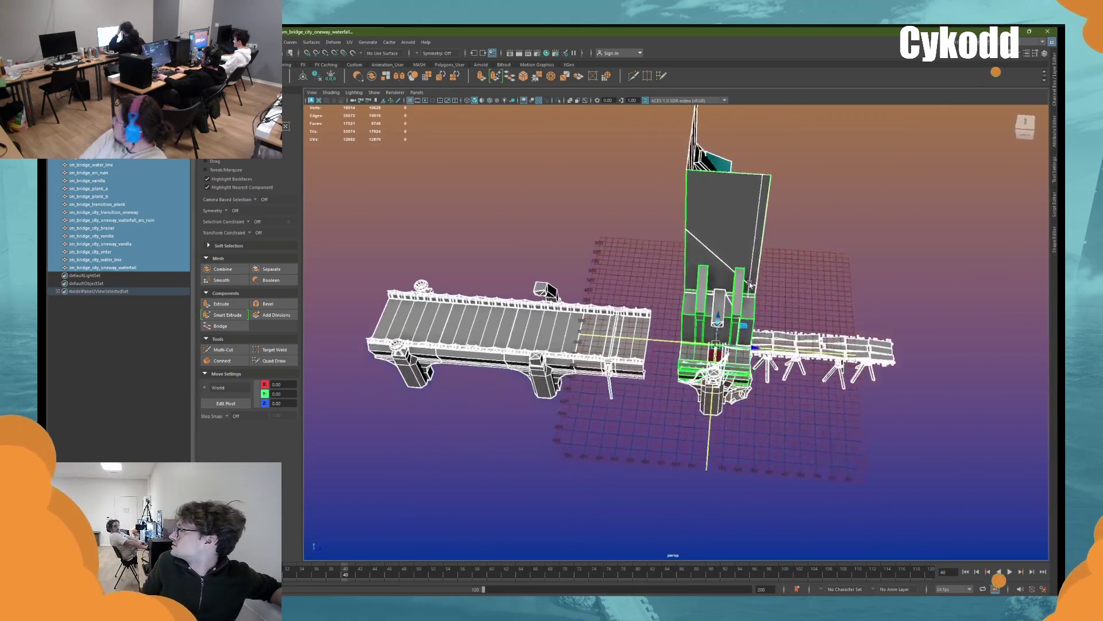
pyautogui.moveTo(750, 345)
pyautogui.keyDown('alt'); pyautogui.mouseDown()
pyautogui.moveTo(728, 315)
pyautogui.moveTo(687, 322)
pyautogui.mouseUp(); pyautogui.keyUp('alt')
pyautogui.moveTo(352, 32)
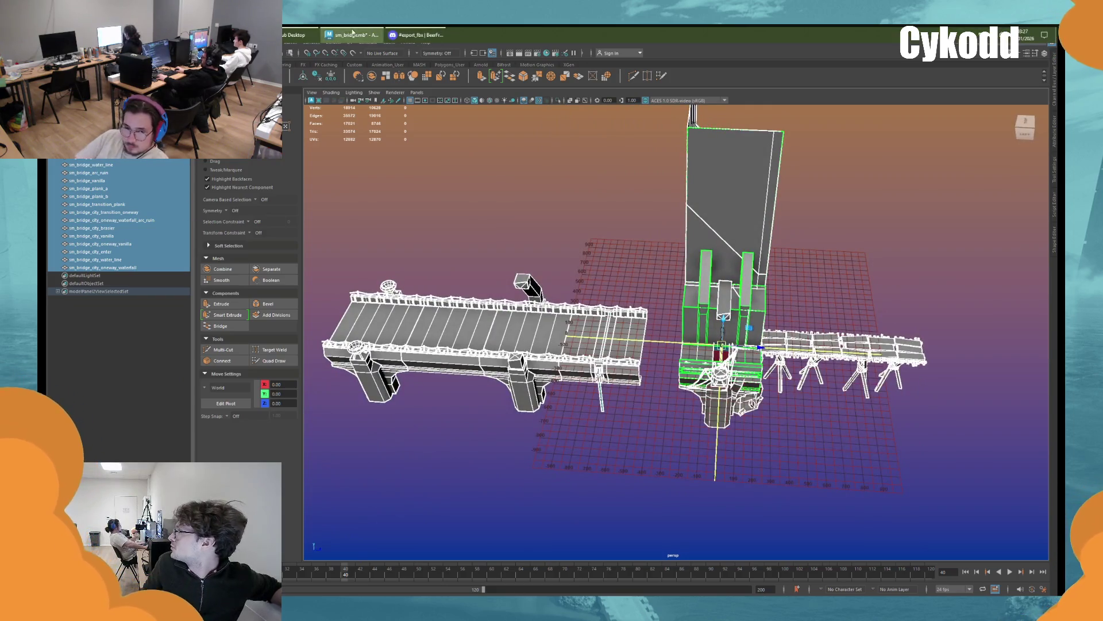
pyautogui.moveTo(286, 30)
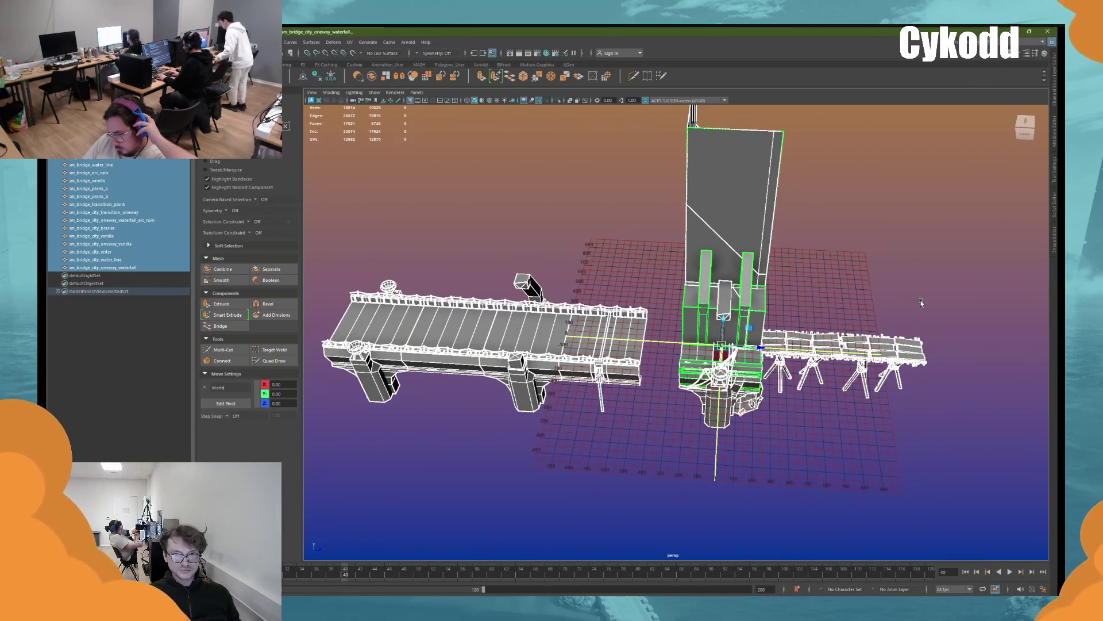
# Review the deselected bridge in shaded mode, then close Maya, saving the scene
pyautogui.click(922, 301)
pyautogui.press('5')
pyautogui.moveTo(879, 261)
pyautogui.keyDown('alt'); pyautogui.mouseDown()
pyautogui.moveTo(867, 254)
pyautogui.moveTo(837, 293)
pyautogui.moveTo(805, 278)
pyautogui.mouseUp(); pyautogui.keyUp('alt')
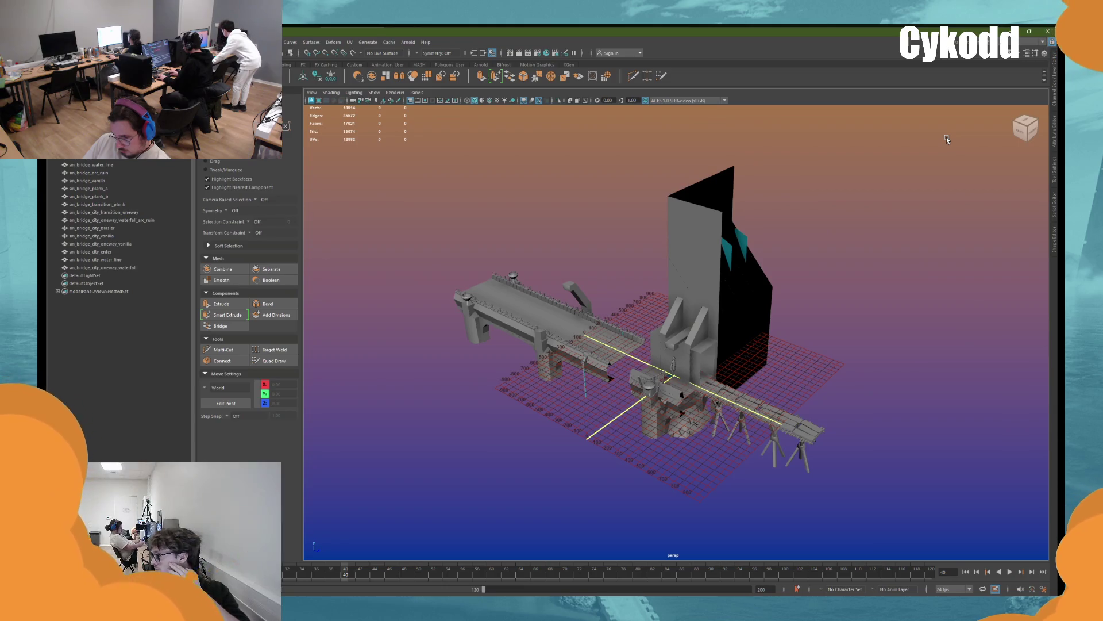
pyautogui.click(1048, 31)
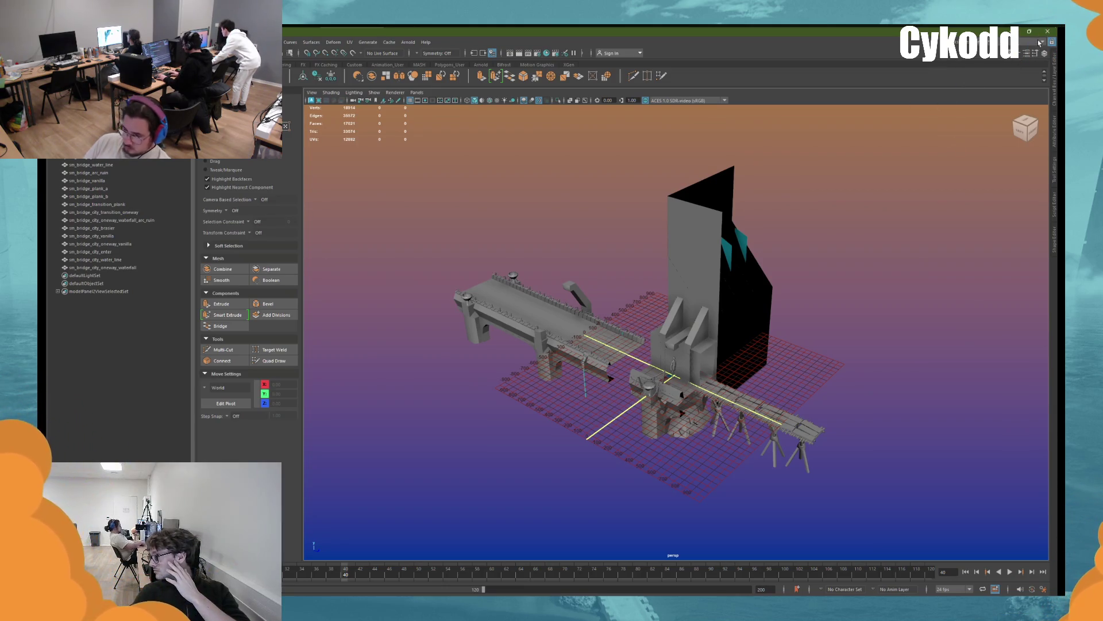
pyautogui.click(514, 318)
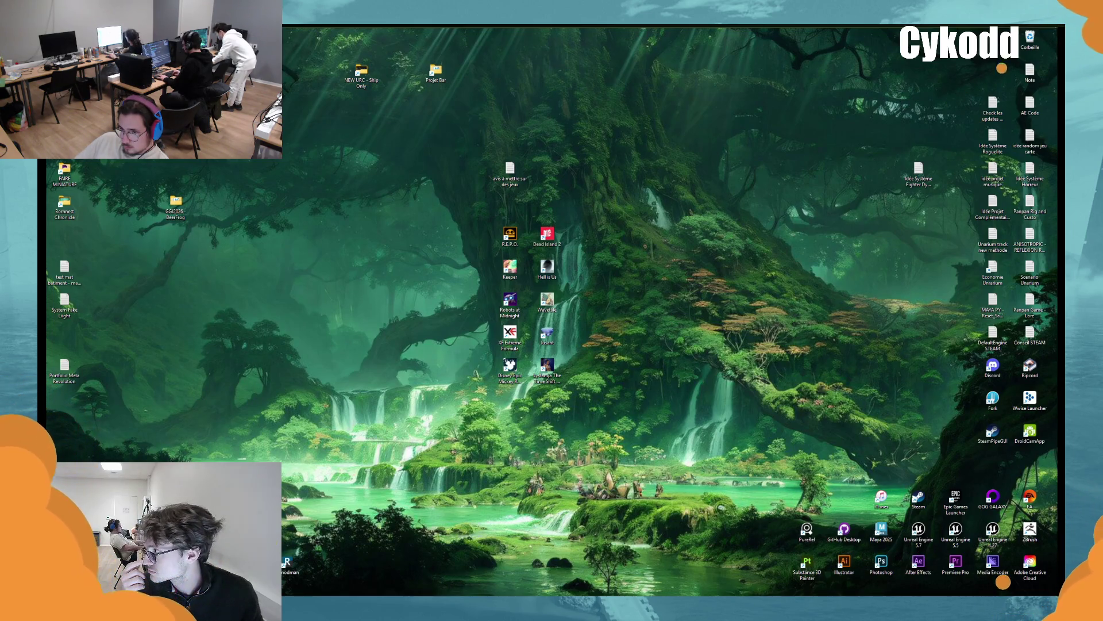
# Bring up the GitHub Desktop window showing no local changes
pyautogui.moveTo(1040, 35)
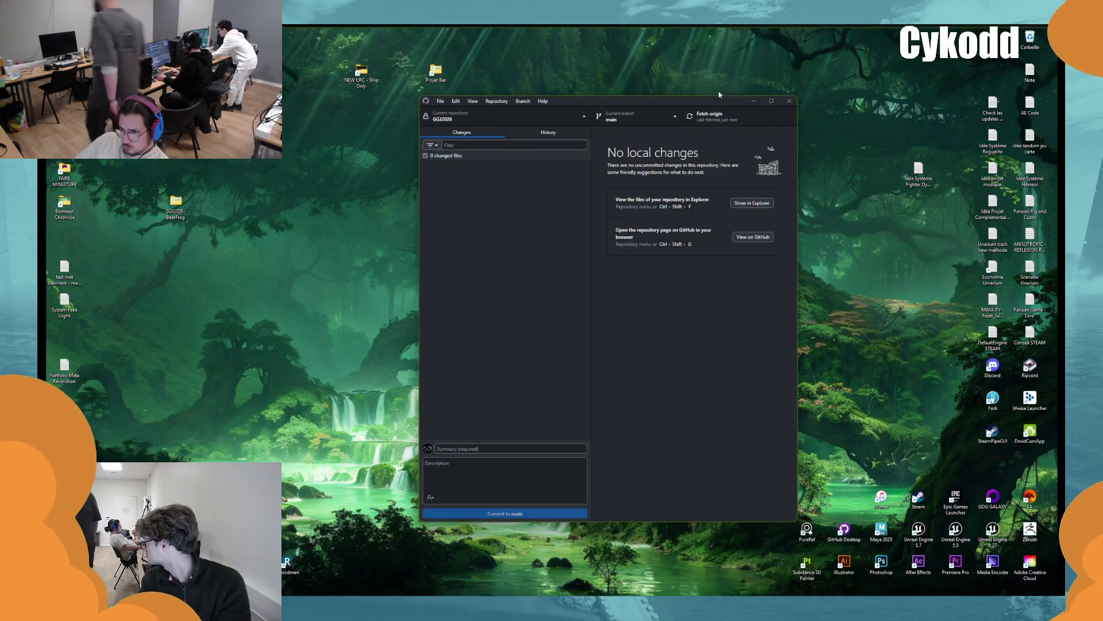
# Close GitHub Desktop and open the Start menu's power options
pyautogui.click(790, 101)
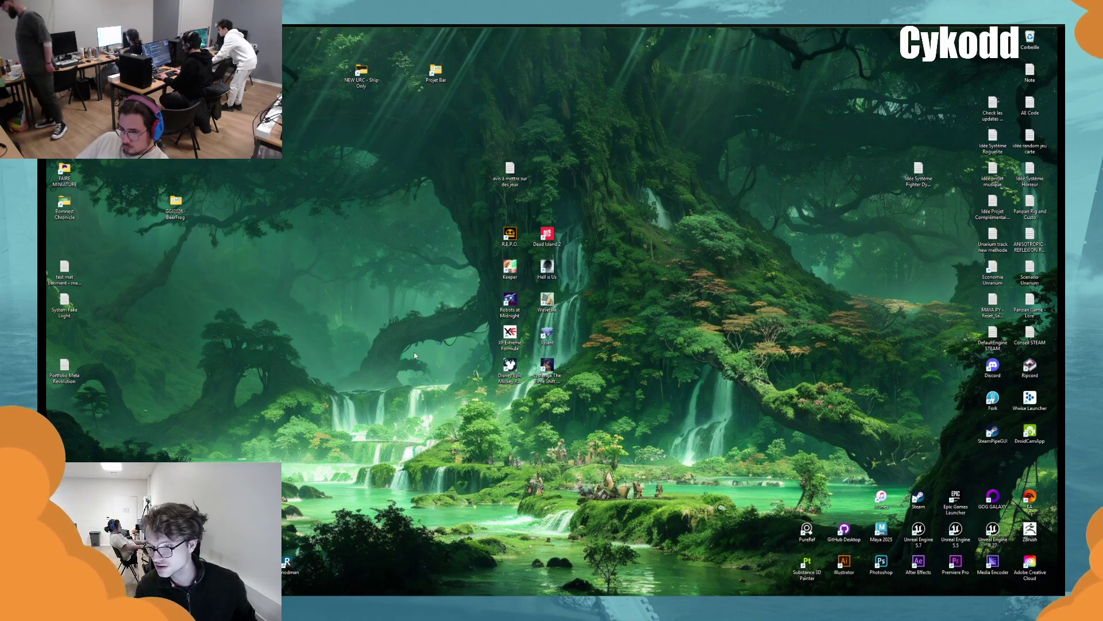
pyautogui.press('super')
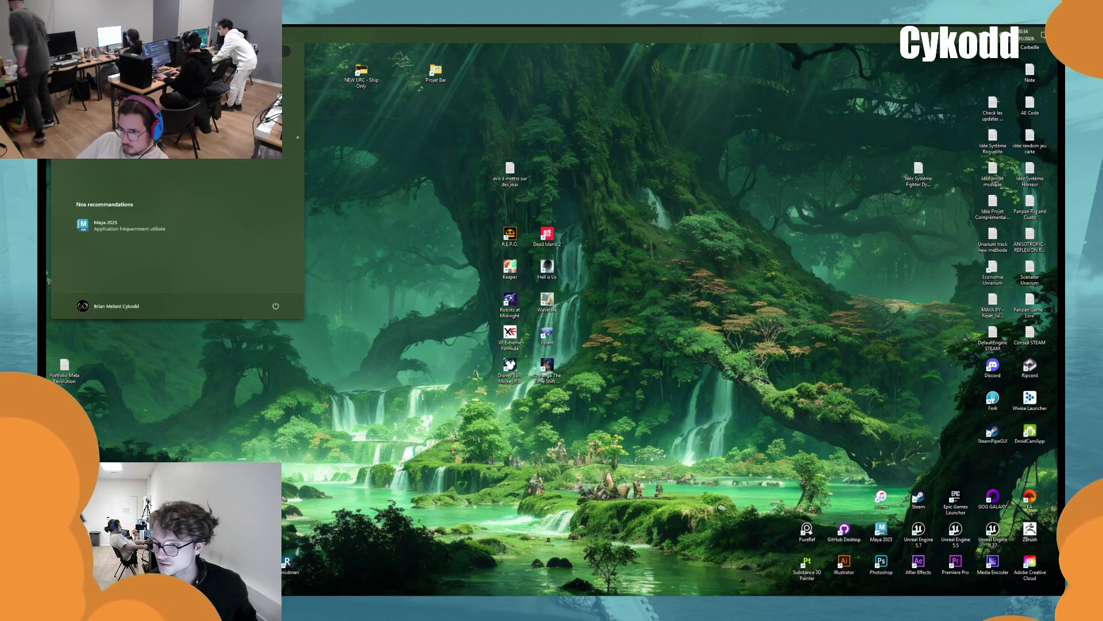
pyautogui.click(275, 306)
pyautogui.click(282, 279)
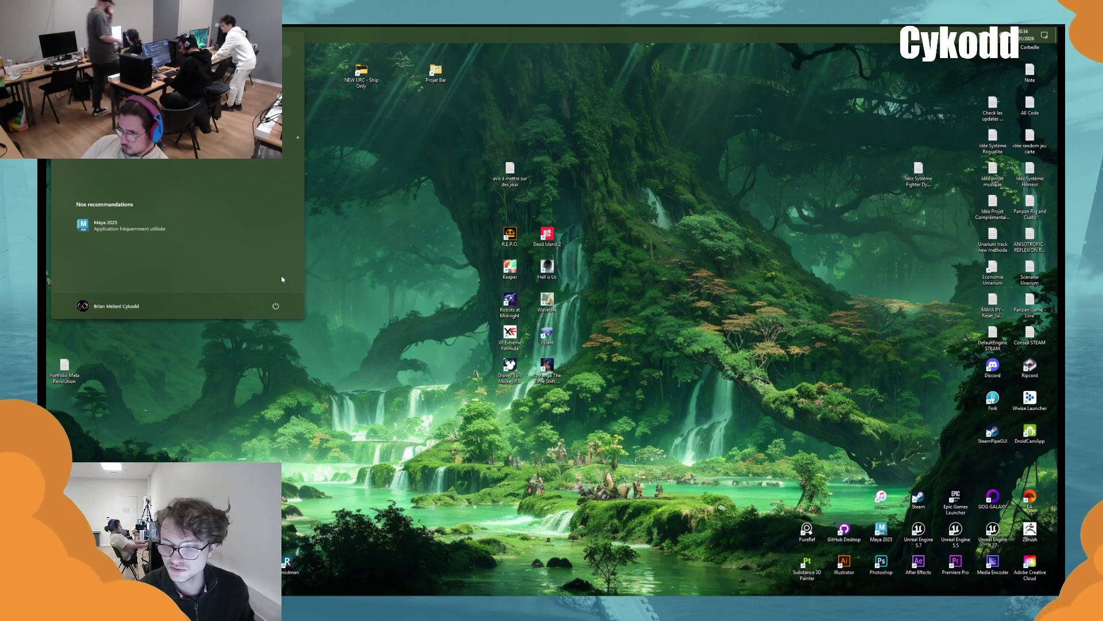
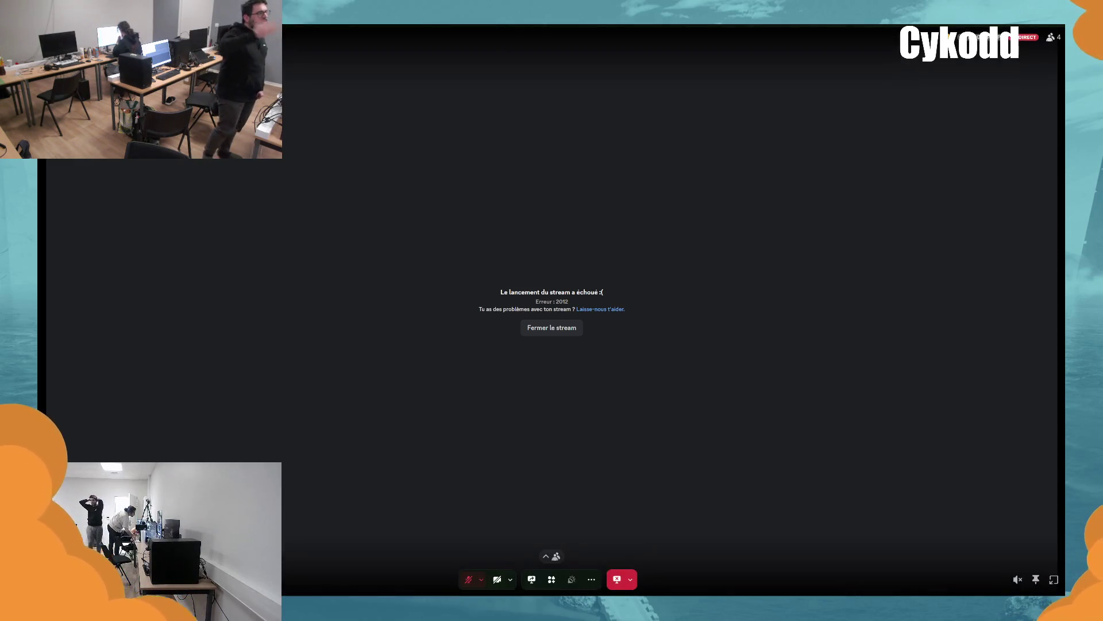
# Show the participant tiles and watch another participant's live Maya stream in Discord's main view
pyautogui.click(547, 556)
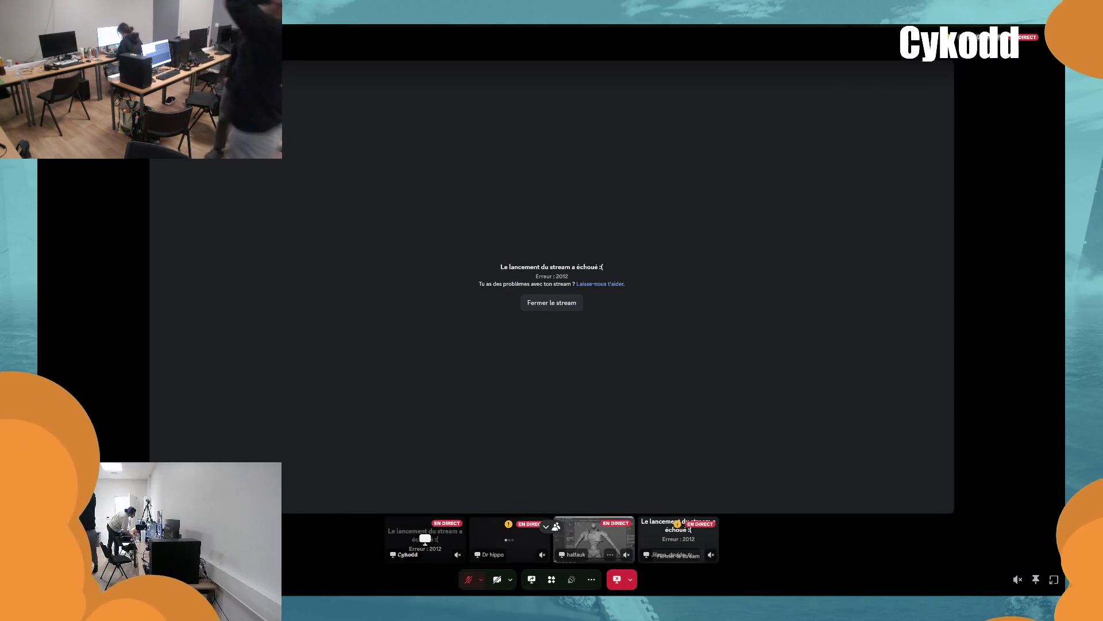
pyautogui.click(594, 538)
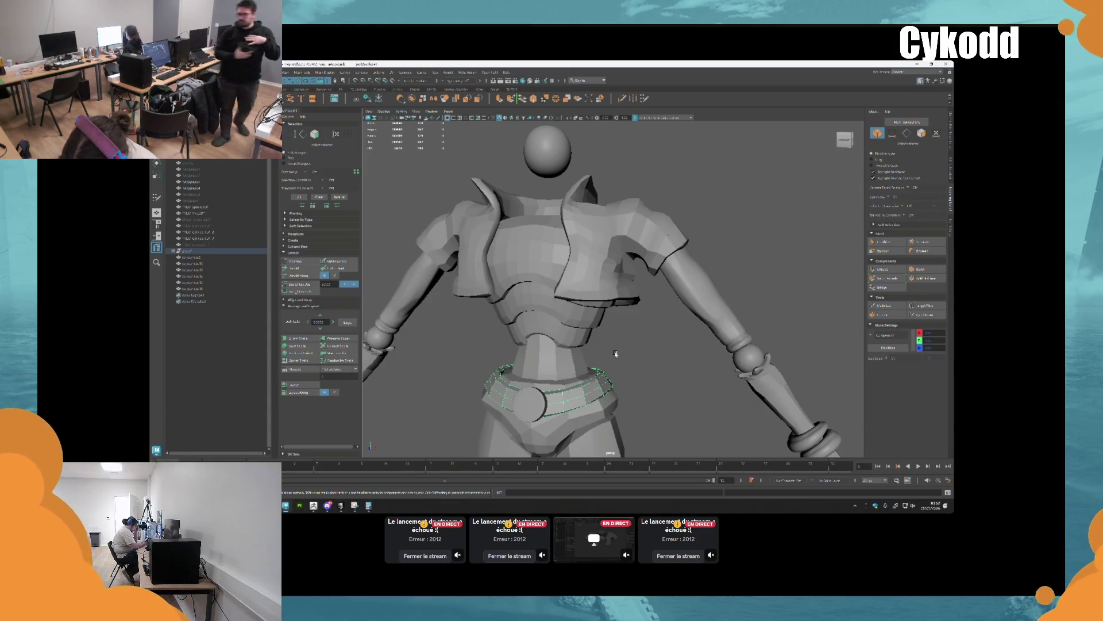
# Make the forearm sleeves the live snapping surface and isolate them in the viewport
pyautogui.click(697, 292)
pyautogui.keyDown('alt'); pyautogui.moveTo(692, 336); pyautogui.dragTo(657, 325, button='right'); pyautogui.keyUp('alt')
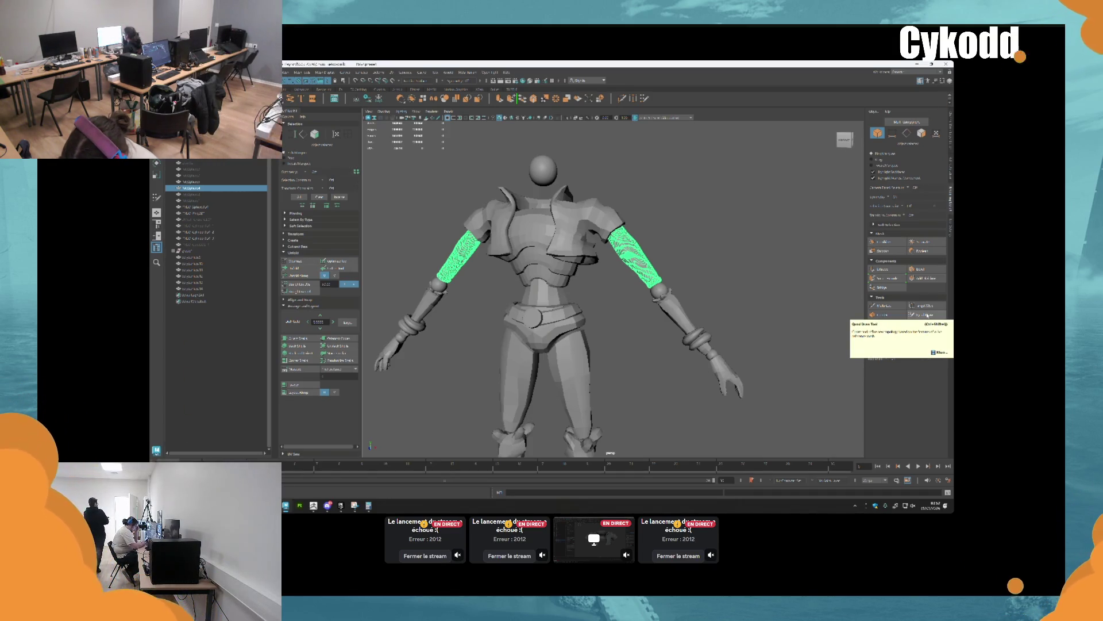
pyautogui.click(393, 81)
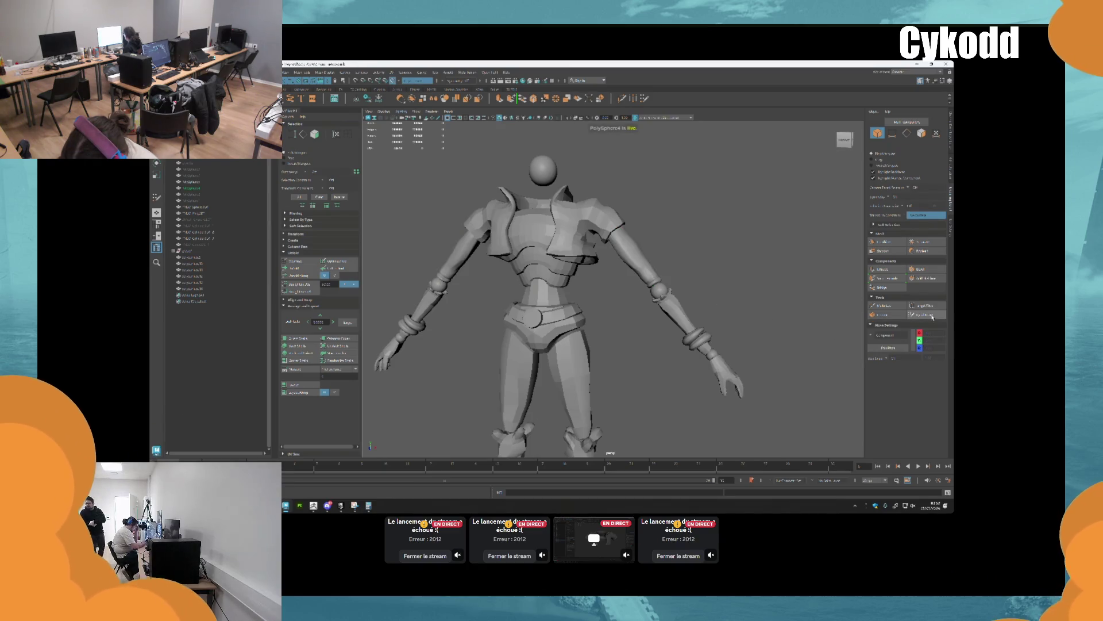
pyautogui.click(186, 188)
pyautogui.hotkey('ctrl', '1')
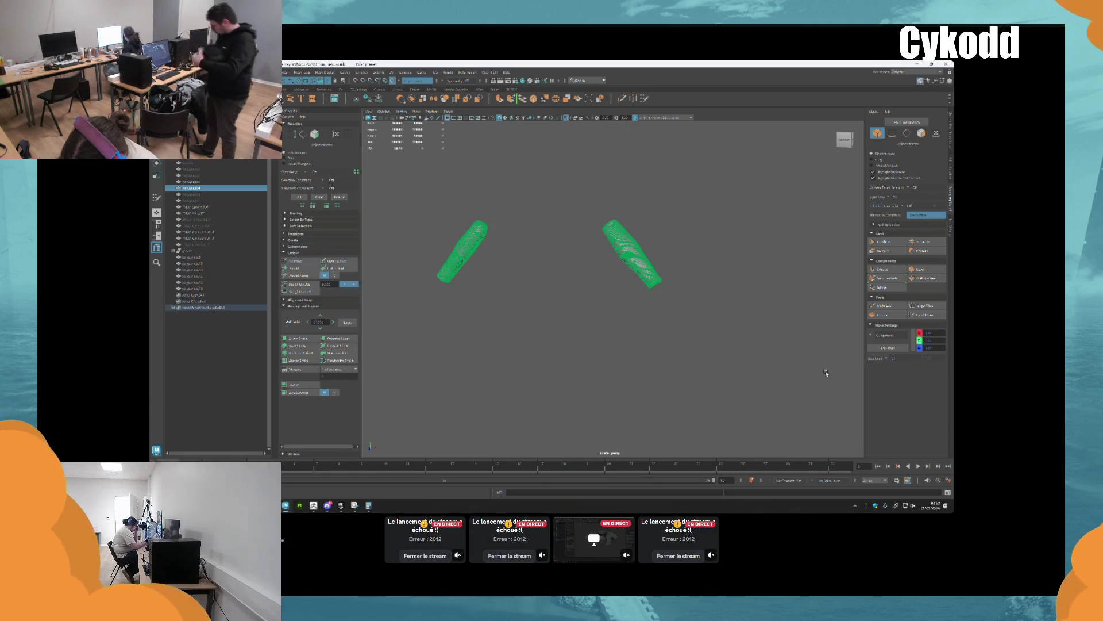
# Activate Quad Draw and place four retopology points on the right arm
pyautogui.click(937, 313)
pyautogui.scroll(6, 679, 273)
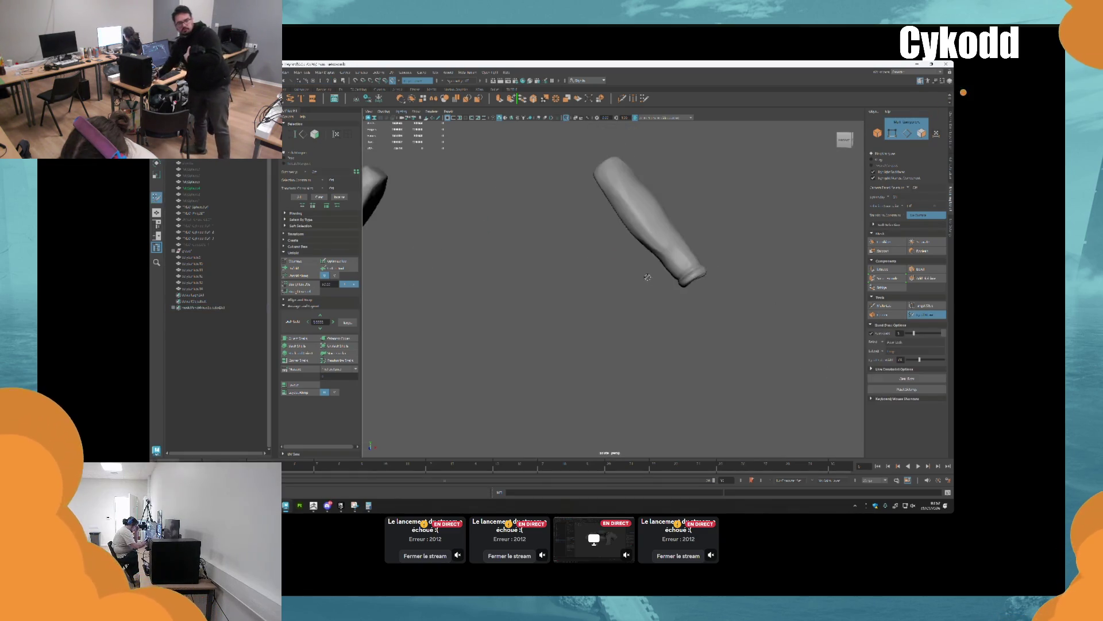
pyautogui.keyDown('alt'); pyautogui.moveTo(678, 273); pyautogui.dragTo(611, 348); pyautogui.keyUp('alt')
pyautogui.click(557, 255)
pyautogui.click(574, 292)
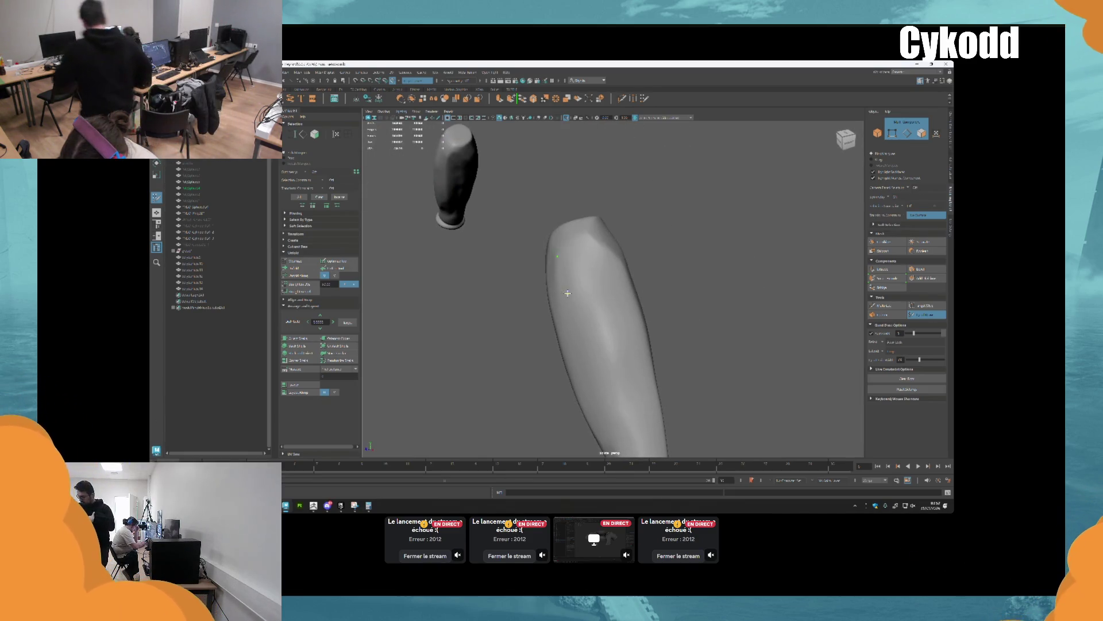
pyautogui.click(608, 279)
pyautogui.click(598, 246)
# Fill the first quad on the sleeve, lower its corner vertex, and add an adjacent quad
pyautogui.keyDown('shift'); pyautogui.click(583, 270); pyautogui.keyUp('shift')
pyautogui.moveTo(583, 270)
pyautogui.keyDown('alt'); pyautogui.mouseDown()
pyautogui.moveTo(510, 250)
pyautogui.moveTo(515, 235)
pyautogui.mouseUp(); pyautogui.keyUp('alt')
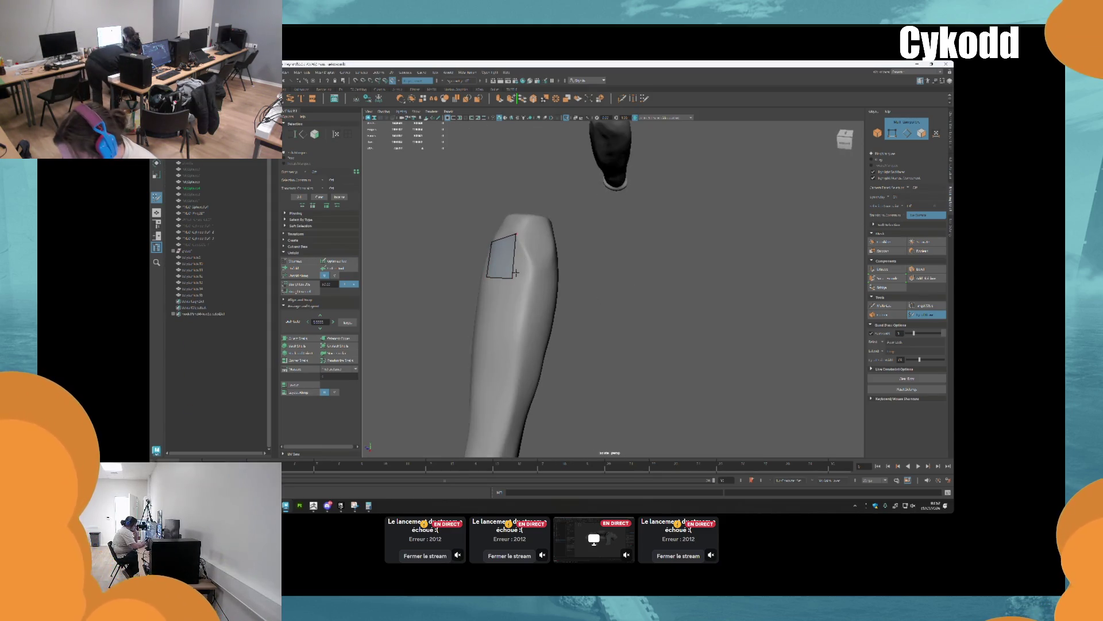
pyautogui.moveTo(509, 278); pyautogui.dragTo(509, 283)
pyautogui.click(536, 269)
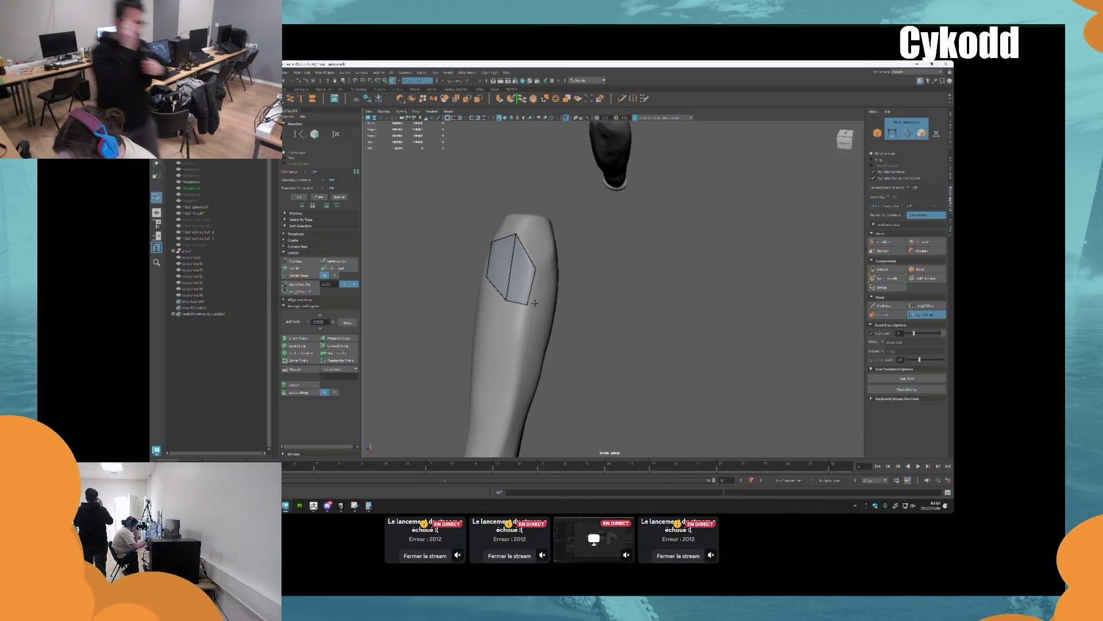
pyautogui.keyDown('alt'); pyautogui.moveTo(524, 307); pyautogui.dragTo(516, 286); pyautogui.keyUp('alt')
pyautogui.keyDown('shift'); pyautogui.click(500, 242); pyautogui.keyUp('shift')
pyautogui.moveTo(499, 241)
pyautogui.keyDown('alt'); pyautogui.mouseDown()
pyautogui.moveTo(543, 265)
pyautogui.moveTo(505, 253)
pyautogui.mouseUp(); pyautogui.keyUp('alt')
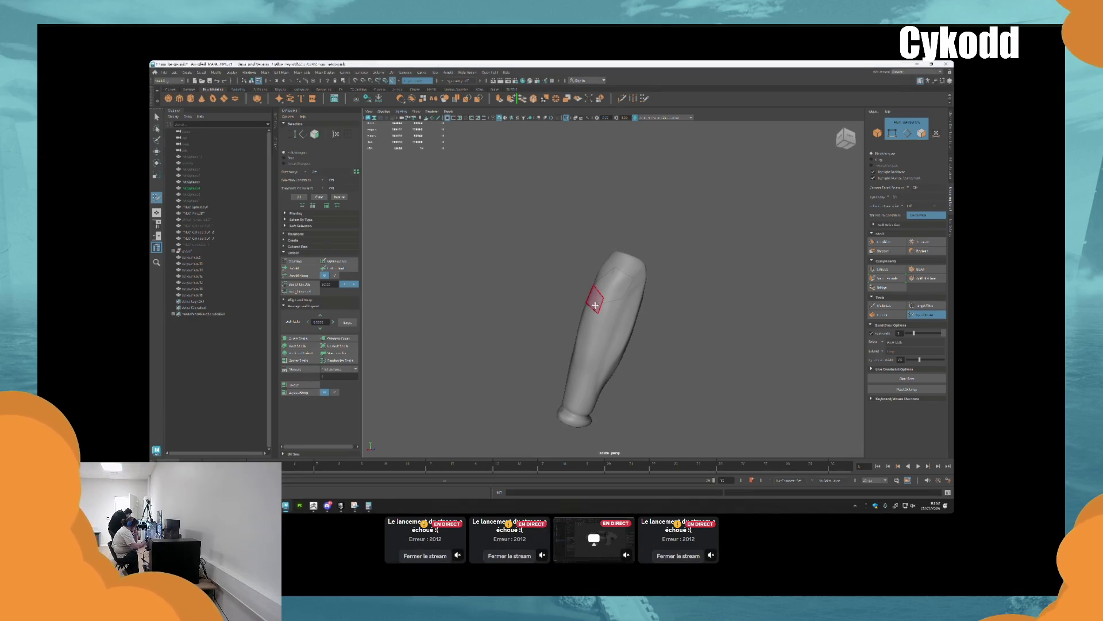
# Fill quads along the patch edge and drag out two more rows down the arm
pyautogui.keyDown('alt'); pyautogui.moveTo(596, 305); pyautogui.dragTo(658, 284); pyautogui.keyUp('alt')
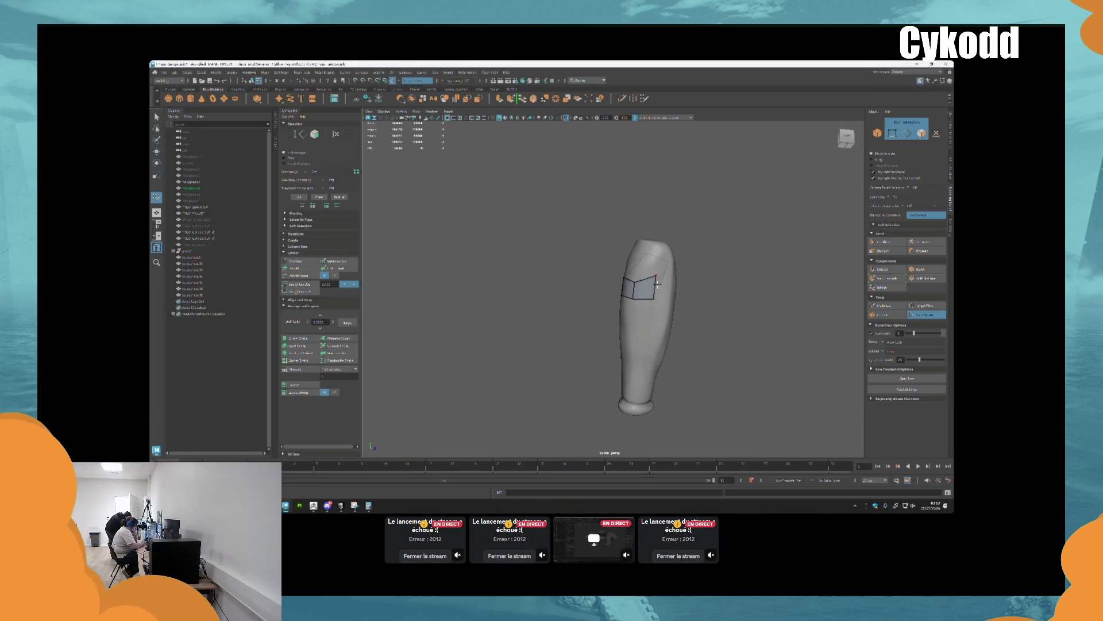
pyautogui.keyDown('alt'); pyautogui.moveTo(658, 284); pyautogui.dragTo(658, 293); pyautogui.keyUp('alt')
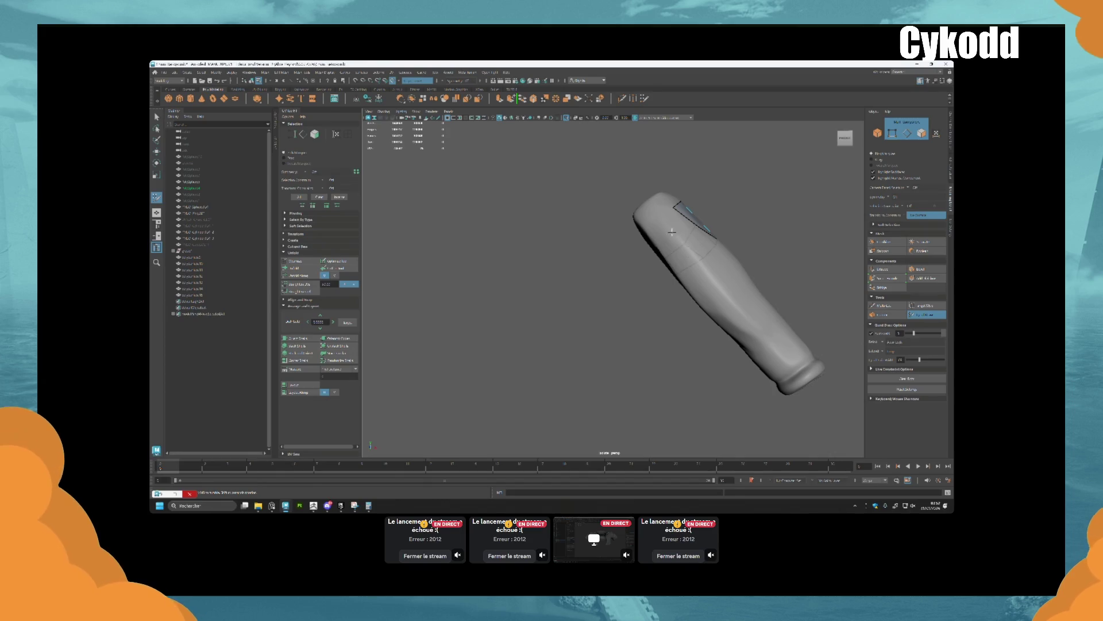
pyautogui.keyDown('shift'); pyautogui.click(686, 241); pyautogui.keyUp('shift')
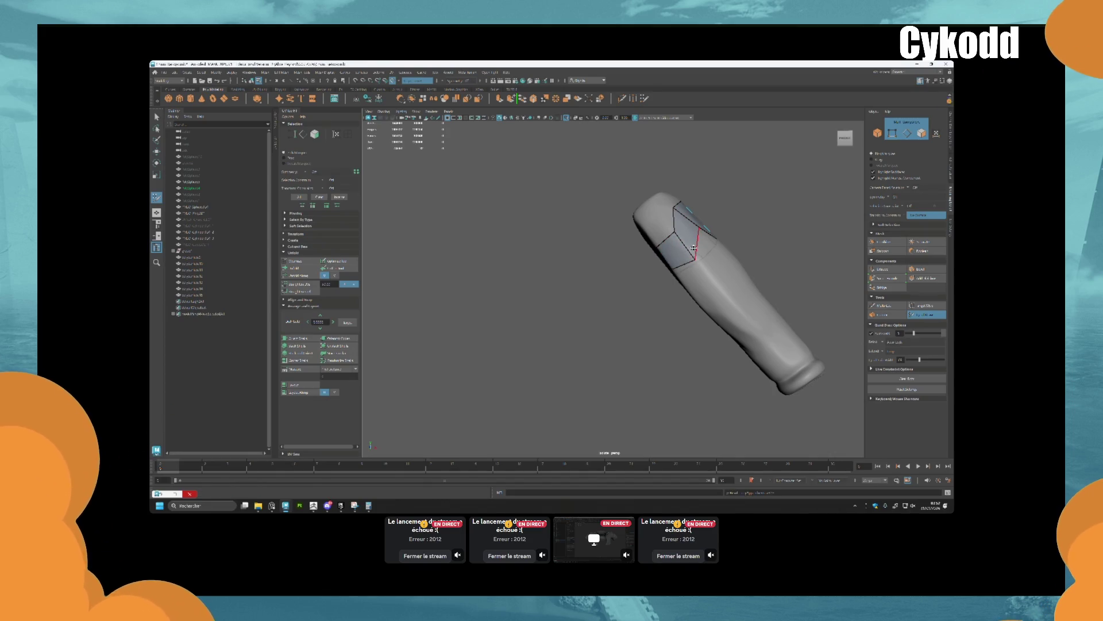
pyautogui.moveTo(673, 229)
pyautogui.keyDown('alt'); pyautogui.mouseDown()
pyautogui.moveTo(662, 276)
pyautogui.moveTo(575, 253)
pyautogui.moveTo(626, 290)
pyautogui.moveTo(579, 259)
pyautogui.mouseUp(); pyautogui.keyUp('alt')
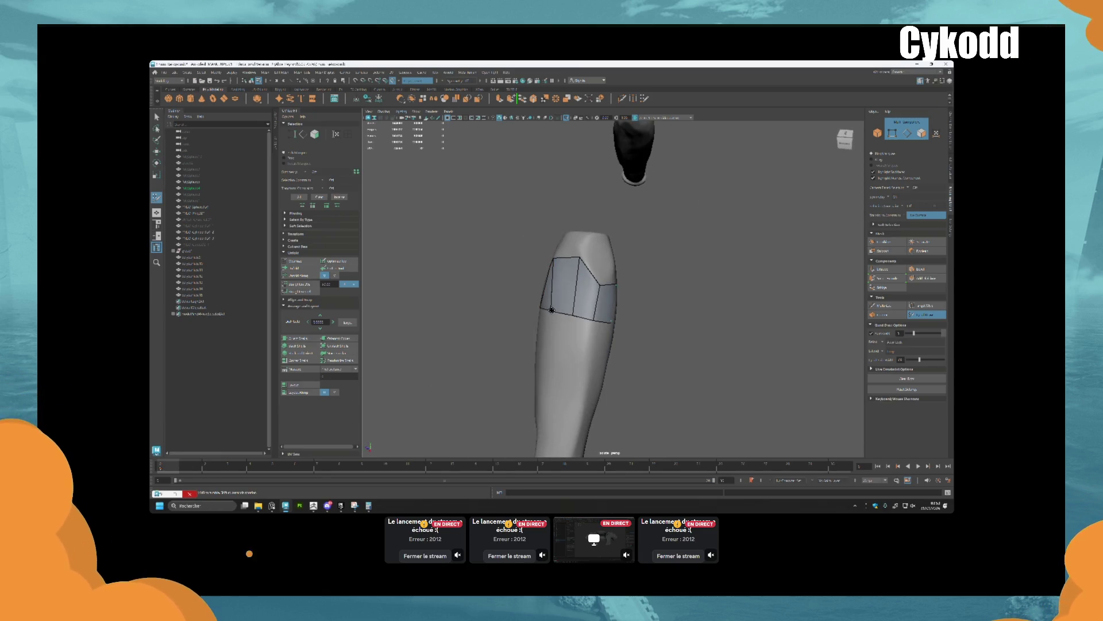
pyautogui.moveTo(560, 315); pyautogui.dragTo(560, 405)
pyautogui.scroll(-3, 582, 314)
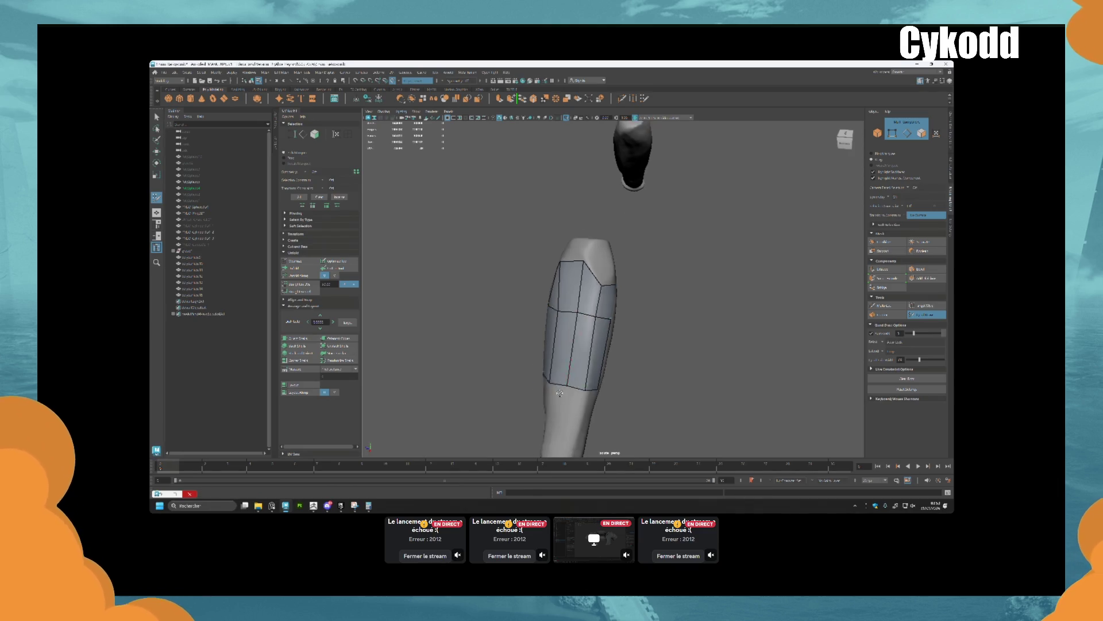
pyautogui.moveTo(583, 285); pyautogui.dragTo(582, 335)
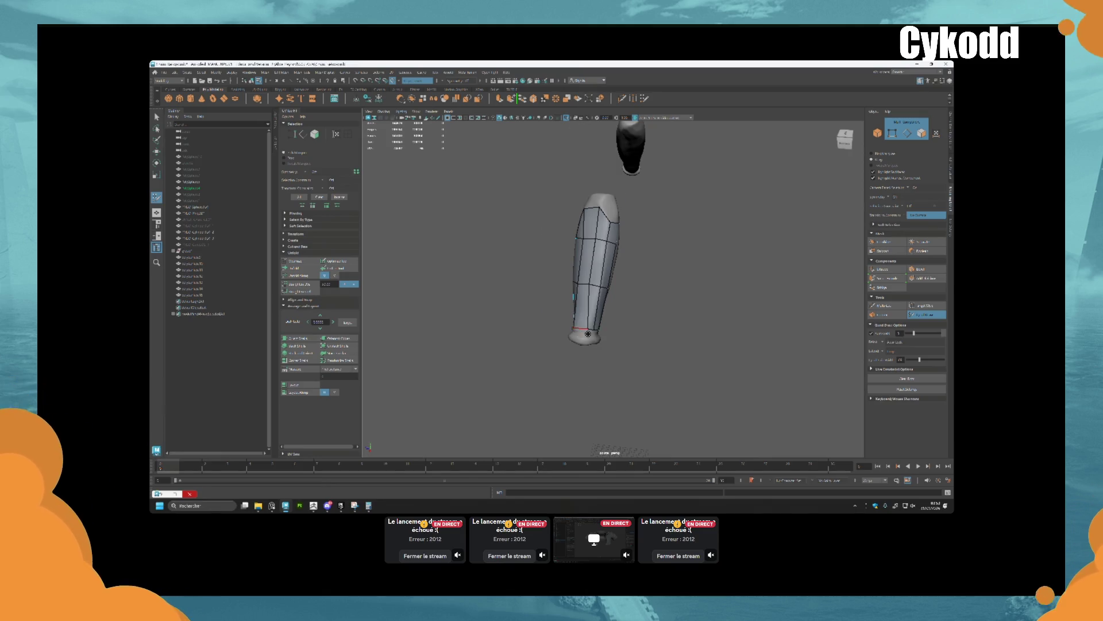
# Extend the quad rows down the sleeve and extrude the bottom border into a new ring
pyautogui.scroll(5, 587, 334)
pyautogui.scroll(-1, 582, 323)
pyautogui.click(579, 330)
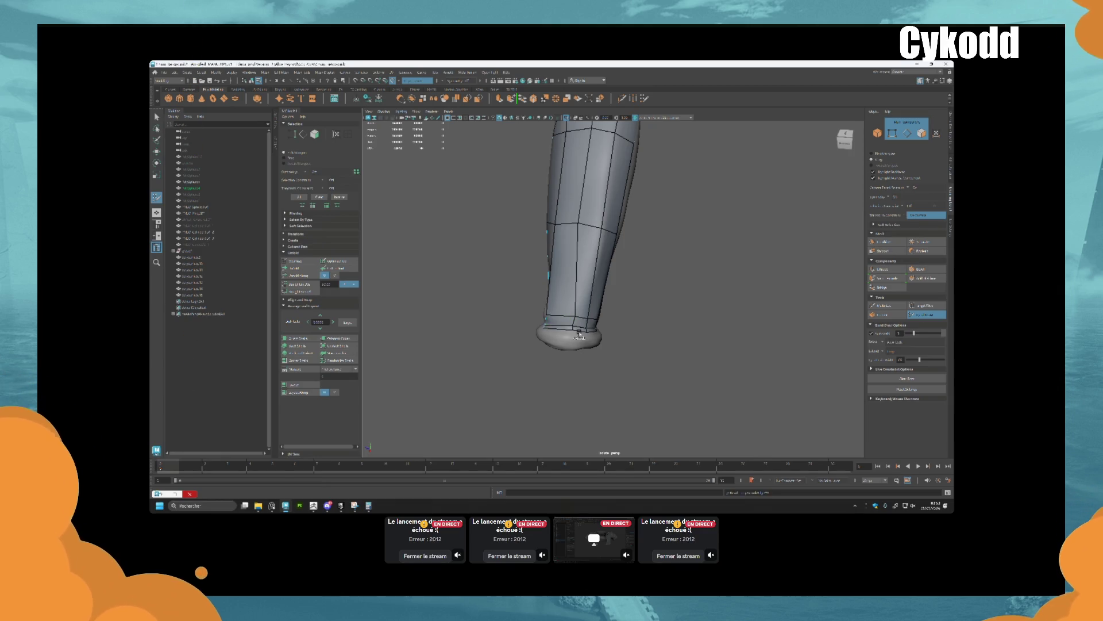
pyautogui.moveTo(578, 333)
pyautogui.keyDown('alt'); pyautogui.mouseDown()
pyautogui.moveTo(747, 298)
pyautogui.moveTo(724, 274)
pyautogui.mouseUp(); pyautogui.keyUp('alt')
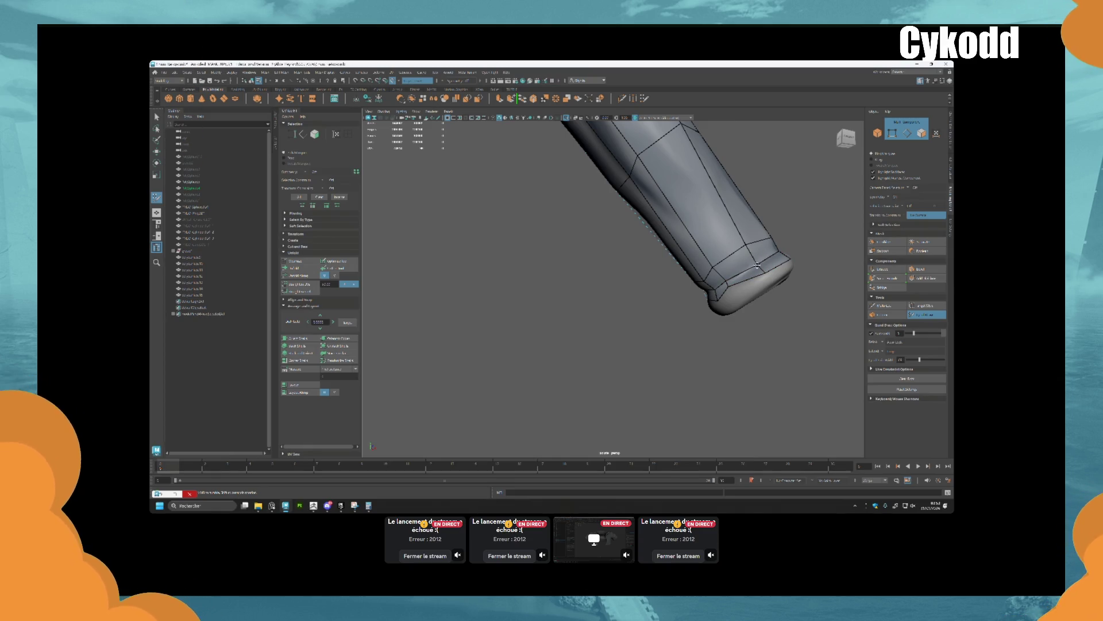
pyautogui.moveTo(725, 288)
pyautogui.keyDown('alt'); pyautogui.mouseDown()
pyautogui.moveTo(691, 297)
pyautogui.moveTo(704, 301)
pyautogui.moveTo(635, 290)
pyautogui.mouseUp(); pyautogui.keyUp('alt')
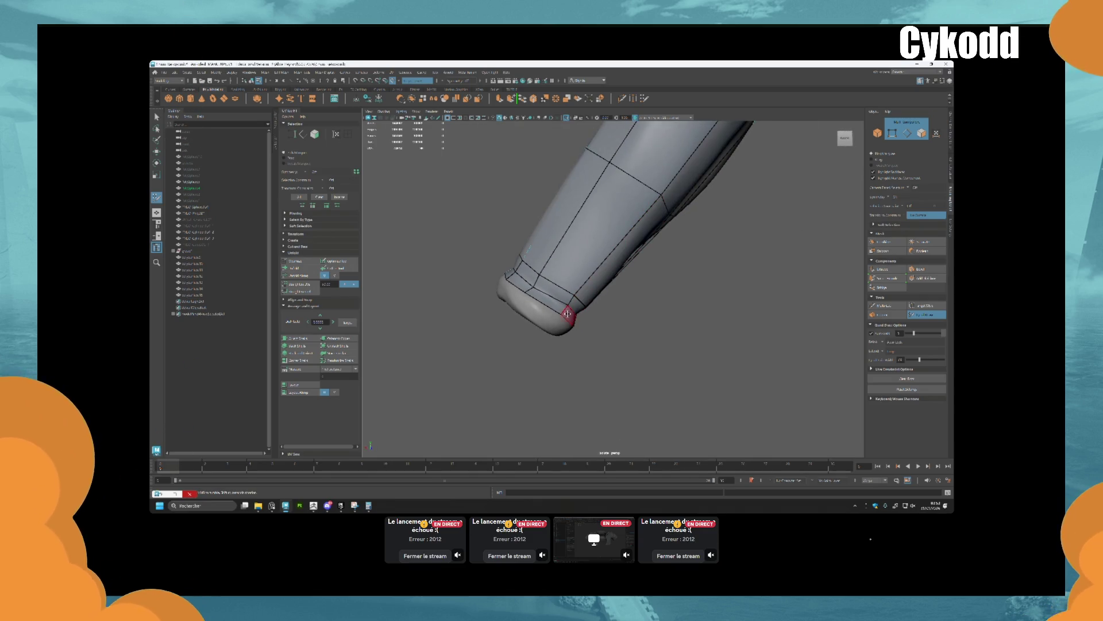
pyautogui.moveTo(565, 318)
pyautogui.mouseDown()
pyautogui.moveTo(533, 333)
pyautogui.moveTo(667, 334)
pyautogui.moveTo(702, 297)
pyautogui.moveTo(678, 330)
pyautogui.mouseUp()
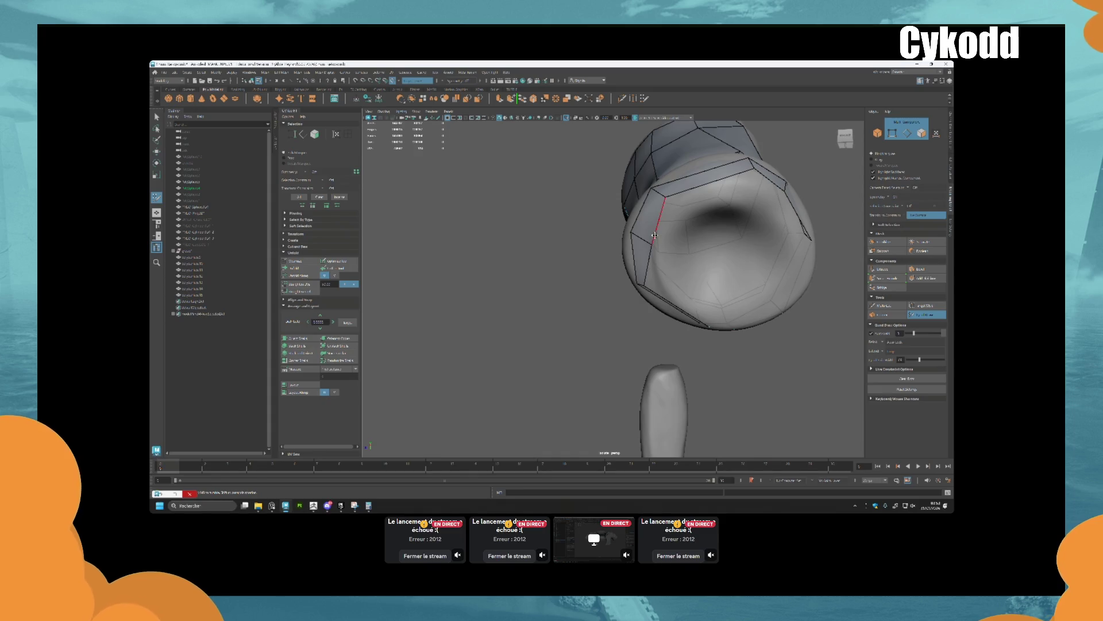
# Insert horizontal edge loops across the sleeve, including one near its top, and inspect the capped end
pyautogui.moveTo(690, 178)
pyautogui.keyDown('alt'); pyautogui.mouseDown()
pyautogui.moveTo(710, 179)
pyautogui.moveTo(659, 234)
pyautogui.mouseUp(); pyautogui.keyUp('alt')
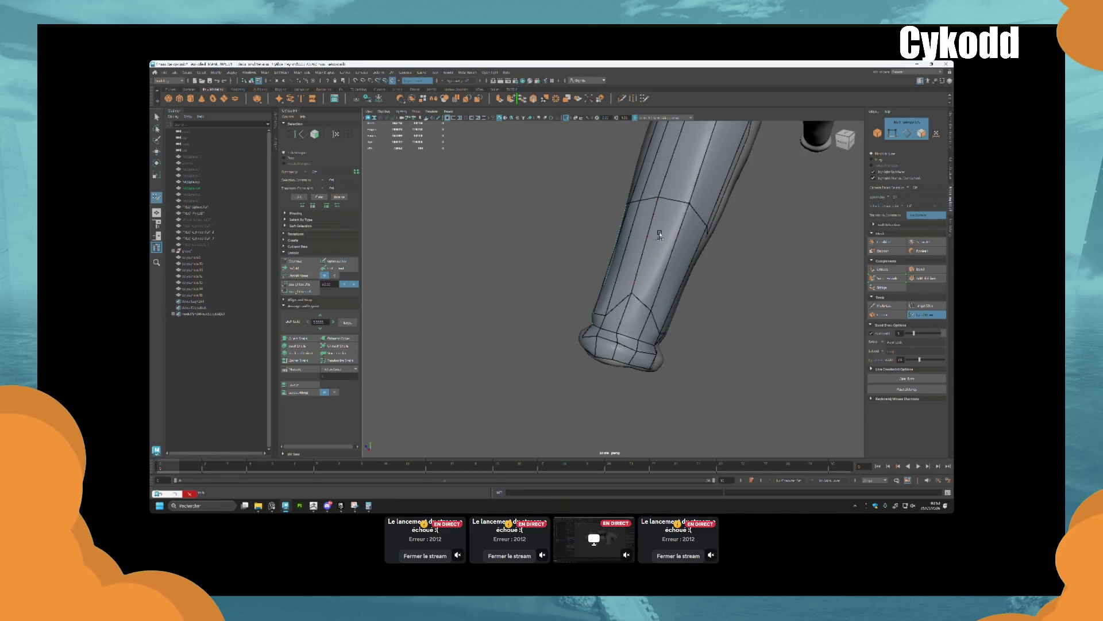
pyautogui.scroll(2, 666, 230)
pyautogui.keyDown('ctrl'); pyautogui.click(638, 255); pyautogui.keyUp('ctrl')
pyautogui.keyDown('alt'); pyautogui.moveTo(635, 283); pyautogui.dragTo(604, 345); pyautogui.keyUp('alt')
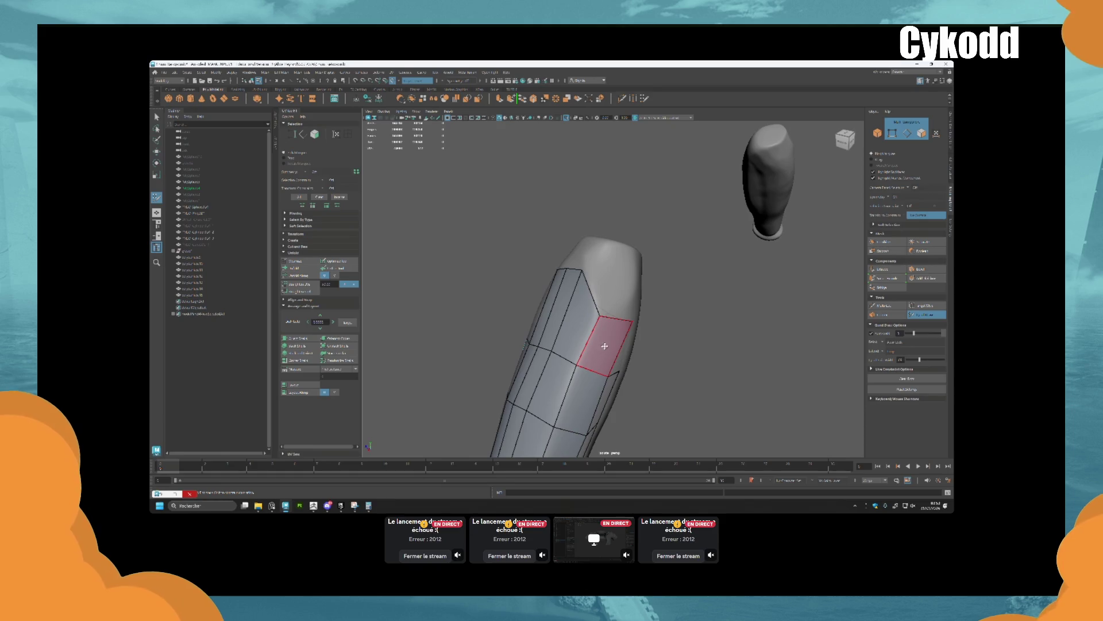
pyautogui.moveTo(611, 270)
pyautogui.keyDown('alt'); pyautogui.mouseDown()
pyautogui.moveTo(621, 279)
pyautogui.moveTo(612, 298)
pyautogui.moveTo(656, 307)
pyautogui.mouseUp(); pyautogui.keyUp('alt')
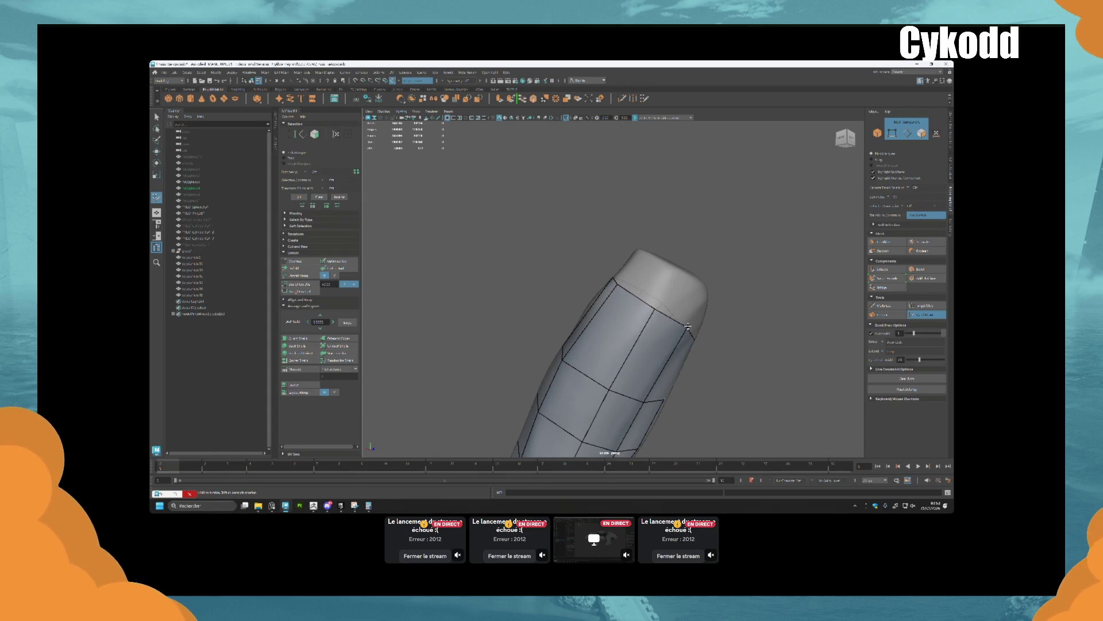
pyautogui.keyDown('ctrl'); pyautogui.click(683, 290); pyautogui.keyUp('ctrl')
pyautogui.moveTo(682, 308)
pyautogui.keyDown('alt'); pyautogui.mouseDown()
pyautogui.moveTo(642, 307)
pyautogui.moveTo(637, 290)
pyautogui.moveTo(580, 316)
pyautogui.mouseUp(); pyautogui.keyUp('alt')
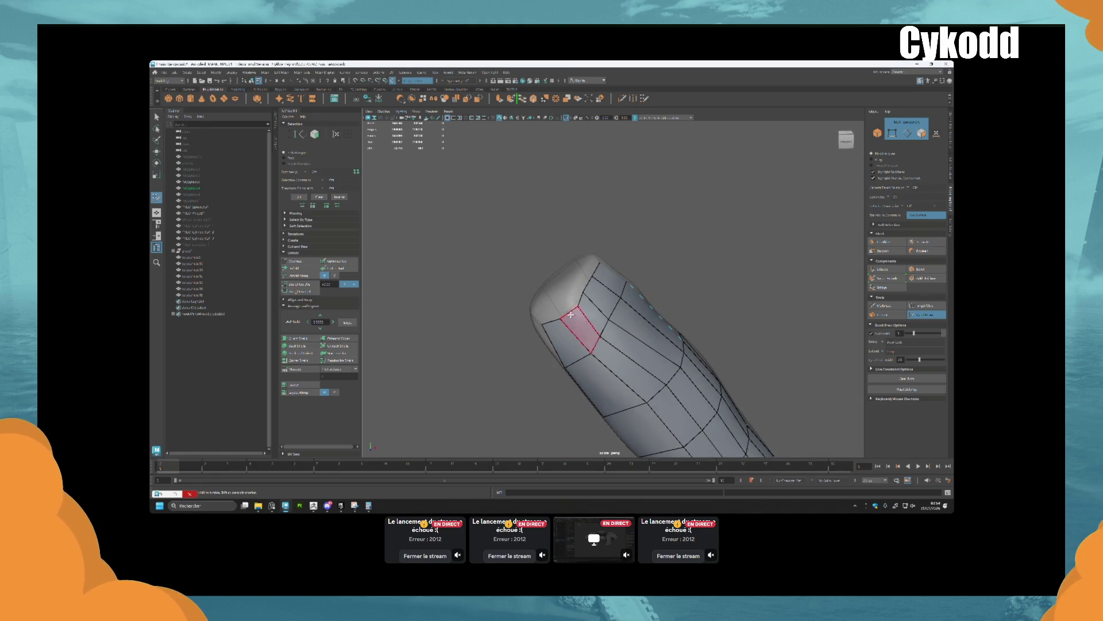
pyautogui.moveTo(574, 332)
pyautogui.keyDown('alt'); pyautogui.mouseDown()
pyautogui.moveTo(626, 328)
pyautogui.moveTo(609, 321)
pyautogui.moveTo(621, 333)
pyautogui.mouseUp(); pyautogui.keyUp('alt')
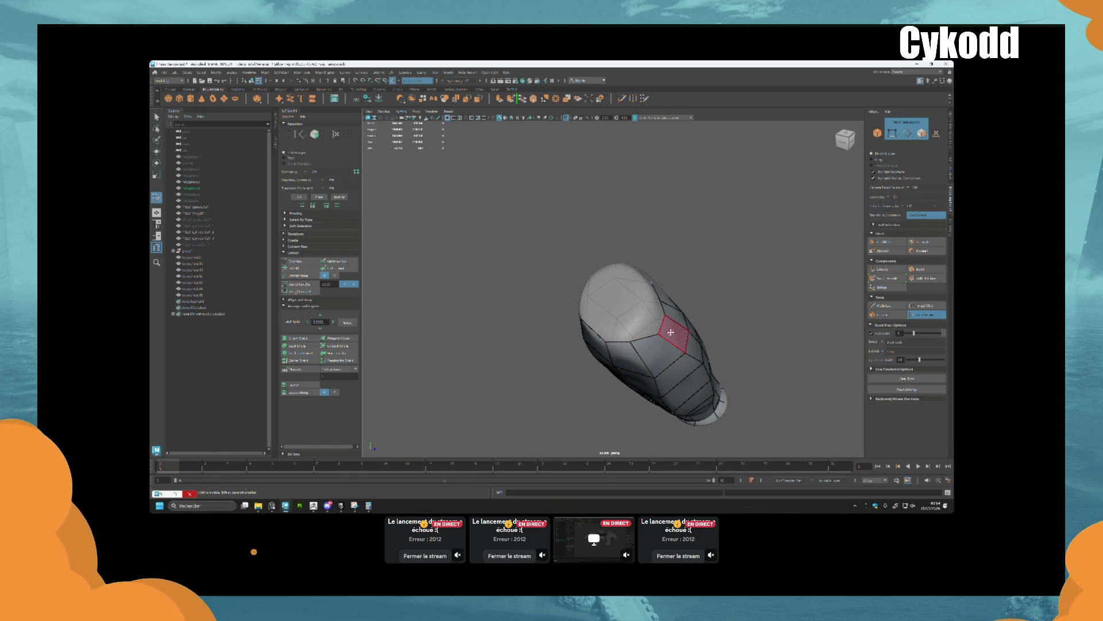
pyautogui.keyDown('alt'); pyautogui.moveTo(669, 320); pyautogui.dragTo(592, 337); pyautogui.keyUp('alt')
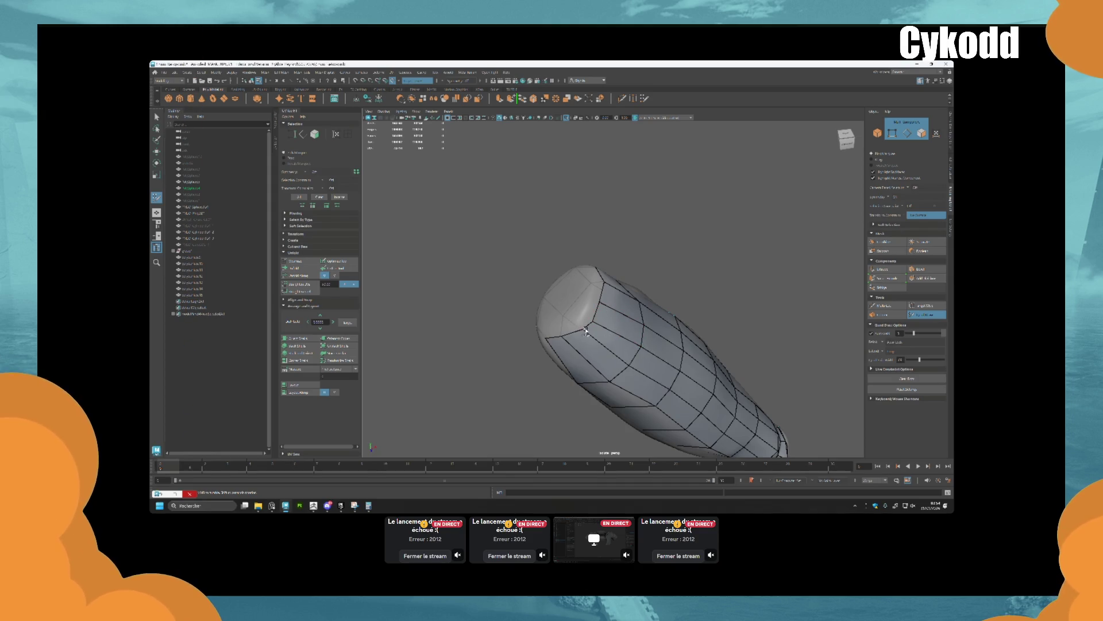
pyautogui.keyDown('alt'); pyautogui.moveTo(598, 287); pyautogui.dragTo(680, 301); pyautogui.keyUp('alt')
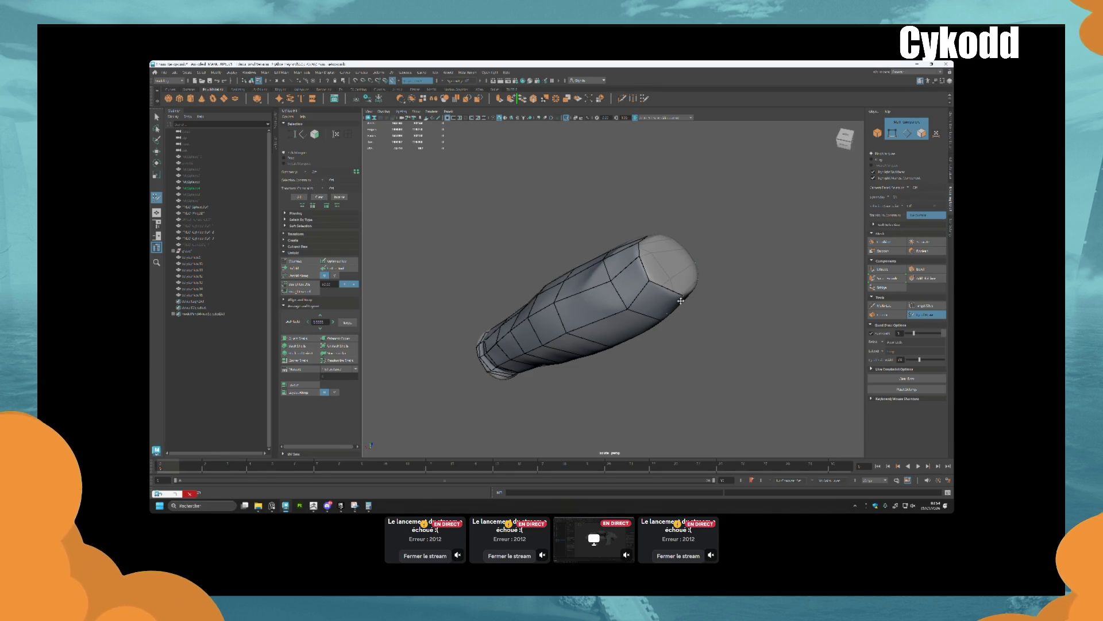
pyautogui.moveTo(681, 300)
pyautogui.keyDown('alt'); pyautogui.mouseDown()
pyautogui.moveTo(591, 310)
pyautogui.moveTo(660, 334)
pyautogui.moveTo(595, 350)
pyautogui.moveTo(602, 312)
pyautogui.mouseUp(); pyautogui.keyUp('alt')
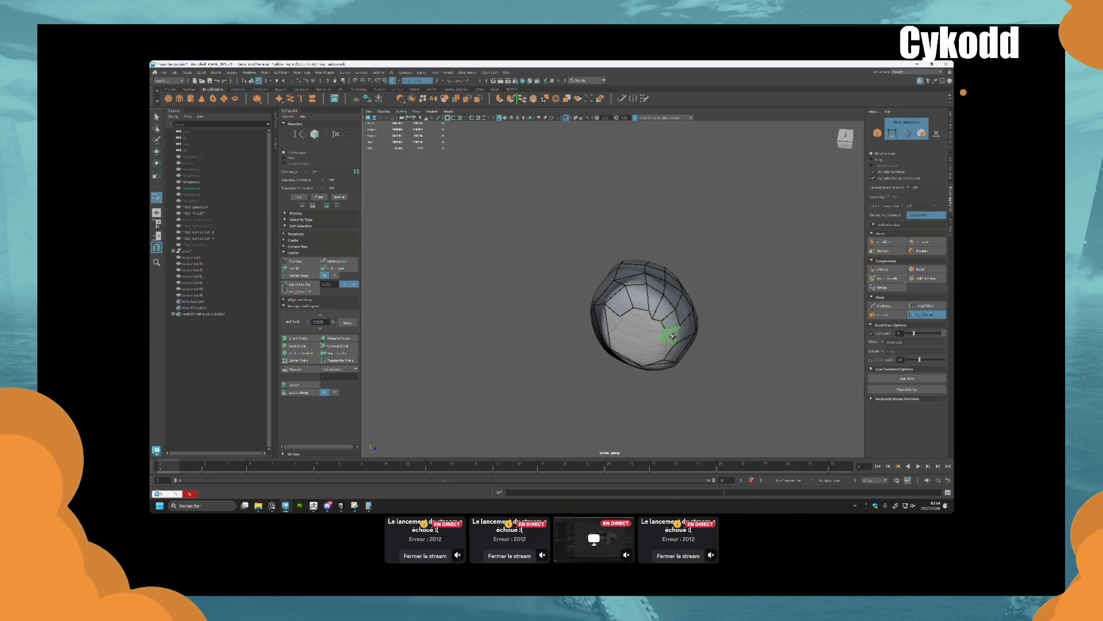
# Select the face loop around the mesh's neck and look straight into the ring's inner opening
pyautogui.keyDown('alt'); pyautogui.moveTo(661, 345); pyautogui.dragTo(650, 318); pyautogui.keyUp('alt')
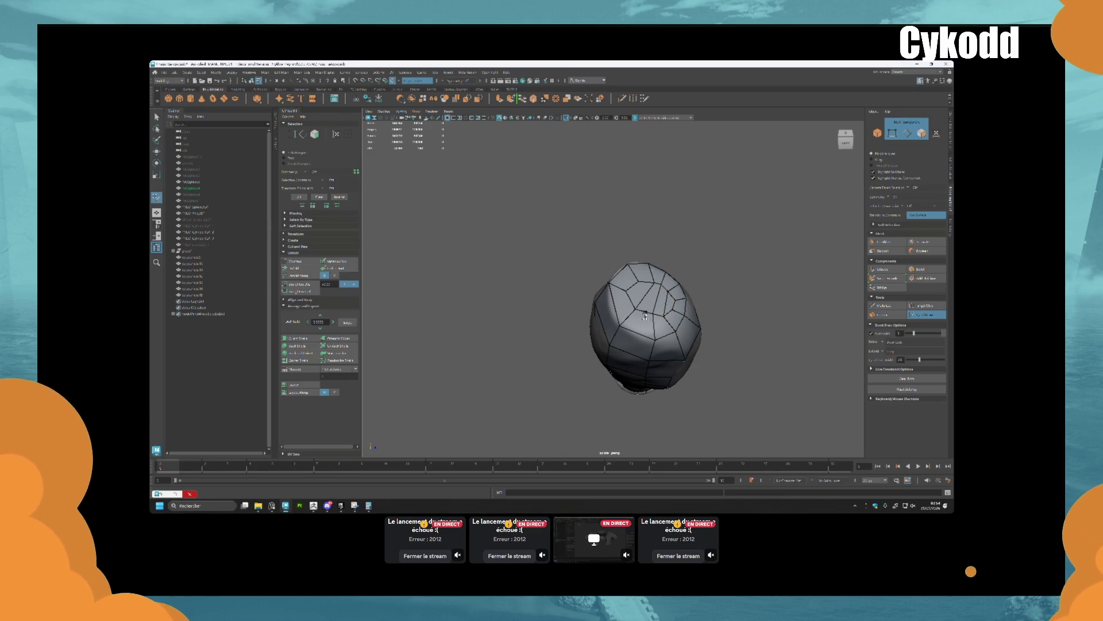
pyautogui.moveTo(661, 304)
pyautogui.keyDown('alt'); pyautogui.mouseDown()
pyautogui.moveTo(678, 339)
pyautogui.moveTo(673, 373)
pyautogui.moveTo(620, 334)
pyautogui.mouseUp(); pyautogui.keyUp('alt')
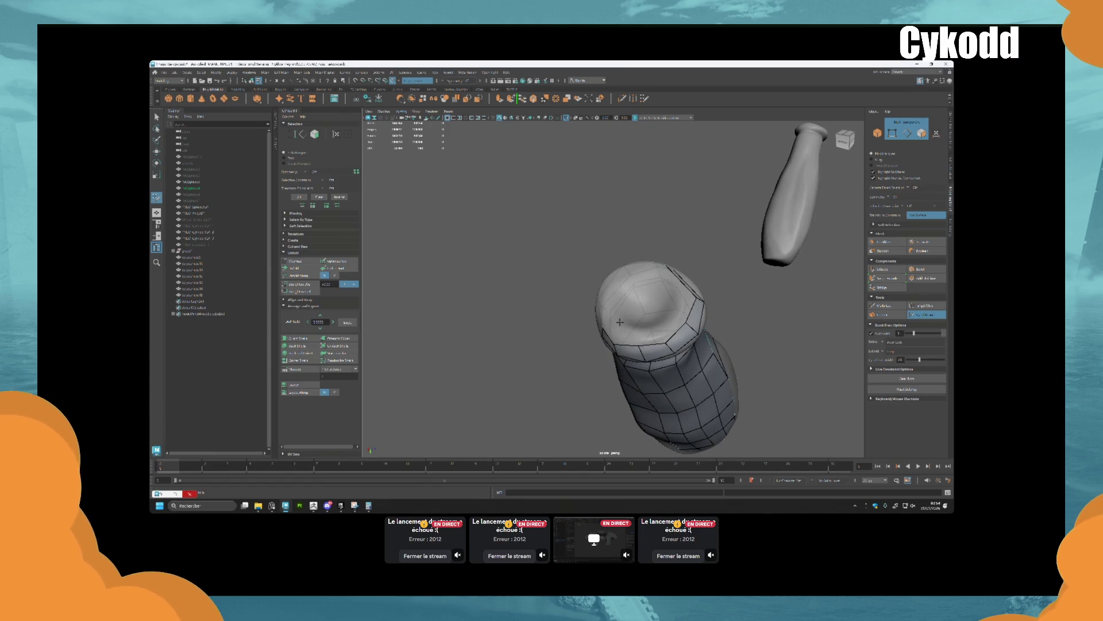
pyautogui.doubleClick(667, 329)
pyautogui.moveTo(680, 301)
pyautogui.keyDown('alt'); pyautogui.mouseDown()
pyautogui.moveTo(678, 344)
pyautogui.moveTo(661, 371)
pyautogui.mouseUp(); pyautogui.keyUp('alt')
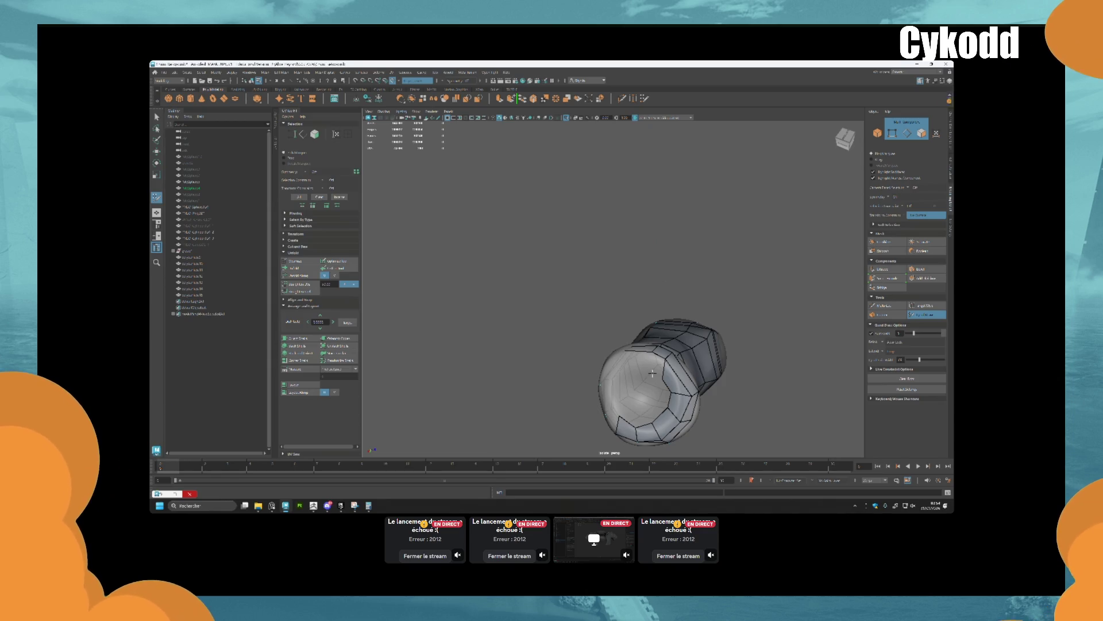
pyautogui.keyDown('alt'); pyautogui.moveTo(652, 373); pyautogui.dragTo(755, 339); pyautogui.keyUp('alt')
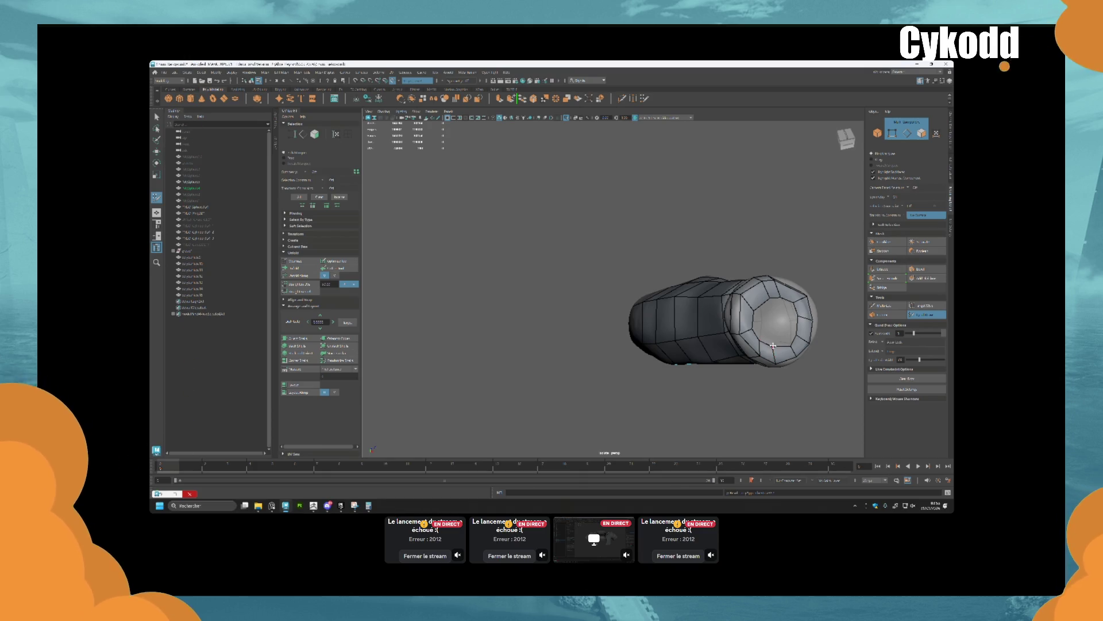
pyautogui.keyDown('alt'); pyautogui.moveTo(810, 305); pyautogui.dragTo(613, 324); pyautogui.keyUp('alt')
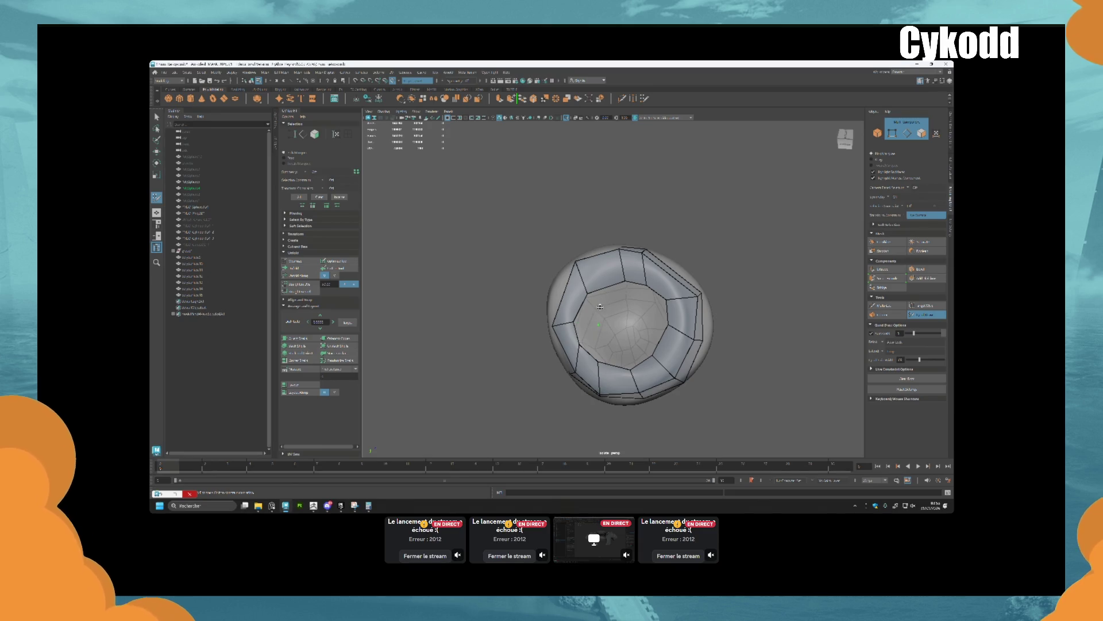
# Place vertices inside the ring opening and fill quads to cap it, then frame the arm meshes
pyautogui.click(600, 308)
pyautogui.click(626, 302)
pyautogui.keyDown('shift'); pyautogui.click(638, 305); pyautogui.keyUp('shift')
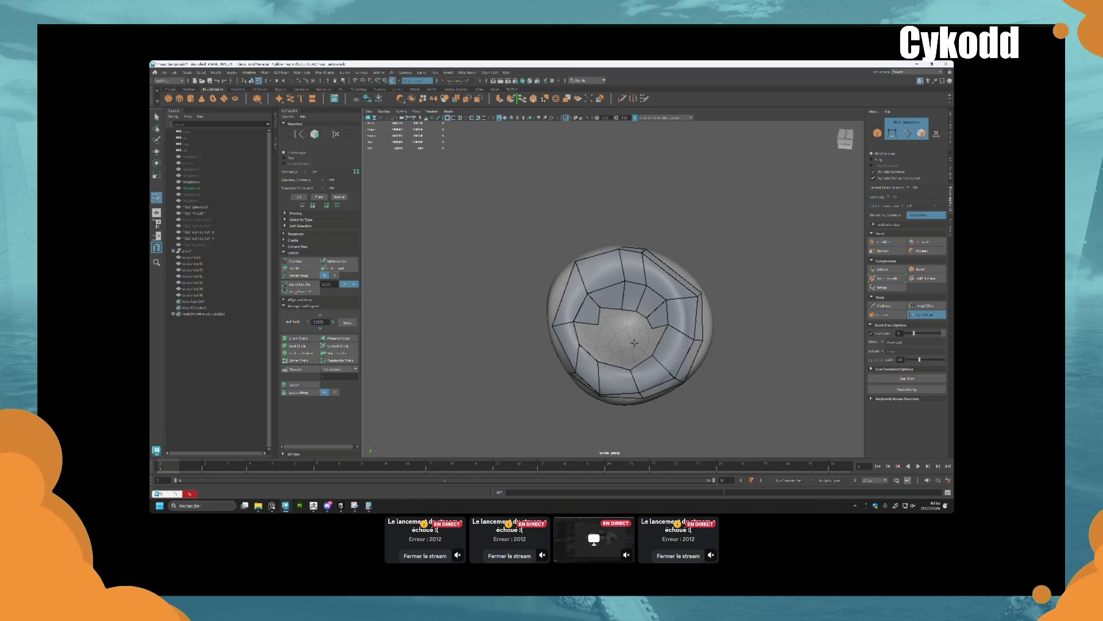
pyautogui.click(643, 361)
pyautogui.keyDown('shift'); pyautogui.click(622, 359); pyautogui.keyUp('shift')
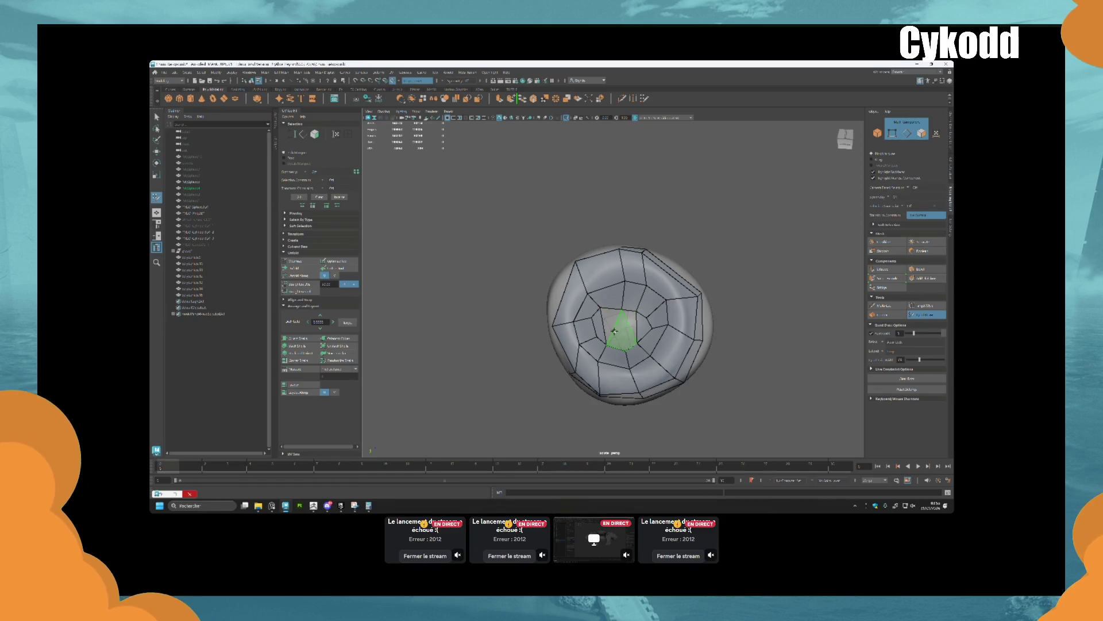
pyautogui.keyDown('shift'); pyautogui.click(610, 330); pyautogui.keyUp('shift')
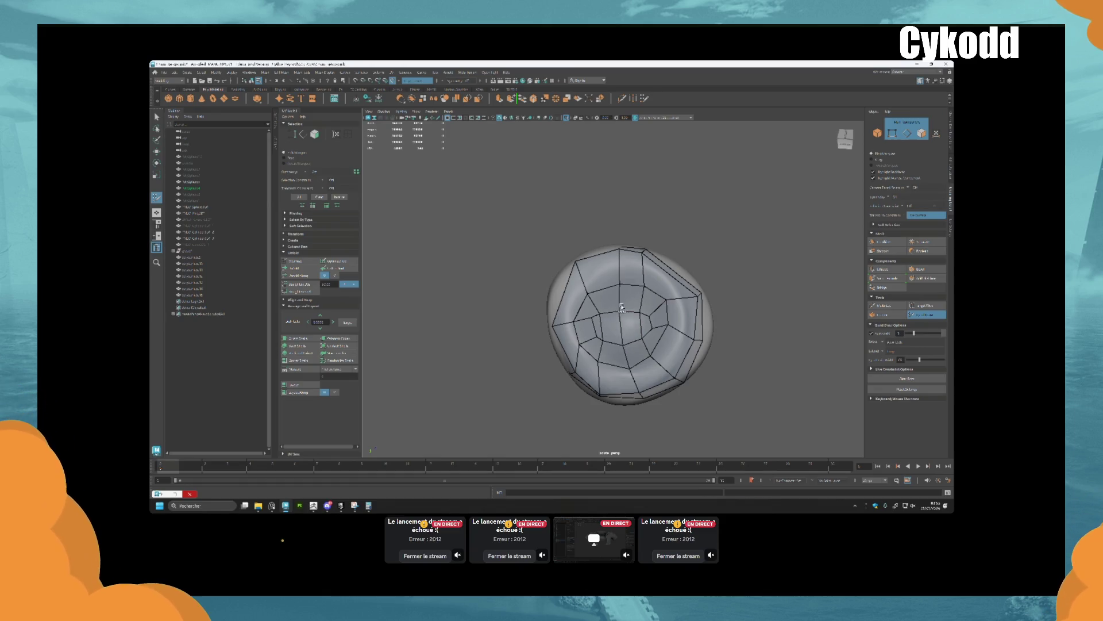
pyautogui.moveTo(610, 328)
pyautogui.keyDown('alt'); pyautogui.mouseDown()
pyautogui.moveTo(601, 448)
pyautogui.moveTo(668, 377)
pyautogui.mouseUp(); pyautogui.keyUp('alt')
pyautogui.press('f')
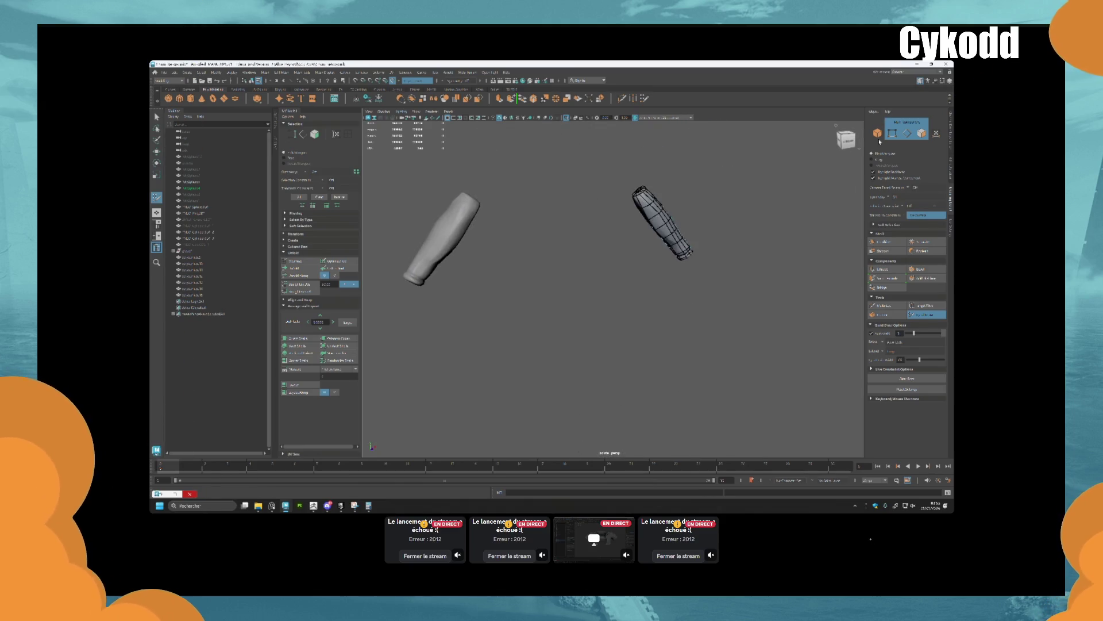
# In Object mode, select the arm meshes in the Outliner and apply a Mesh Display setting
pyautogui.click(877, 134)
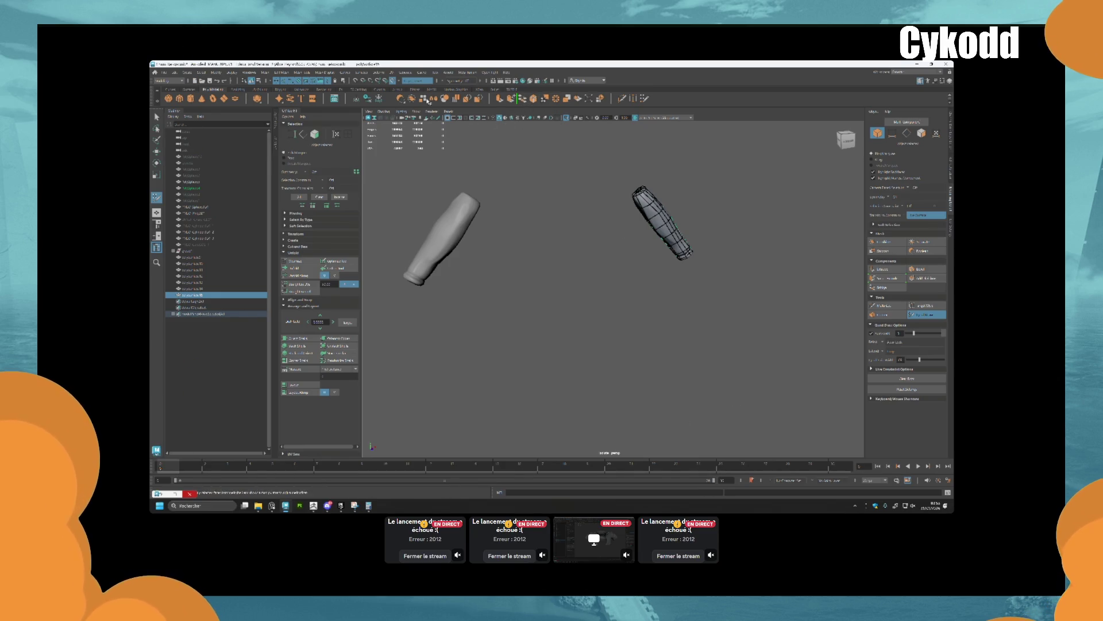
pyautogui.click(432, 102)
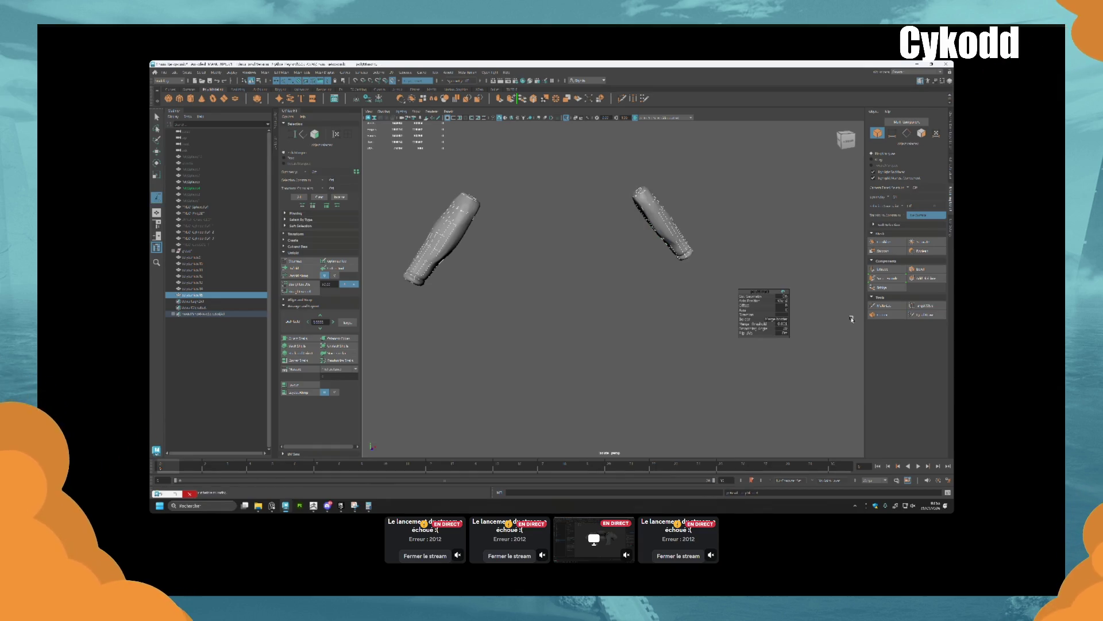
pyautogui.keyDown('alt'); pyautogui.moveTo(710, 213); pyautogui.dragTo(694, 210); pyautogui.keyUp('alt')
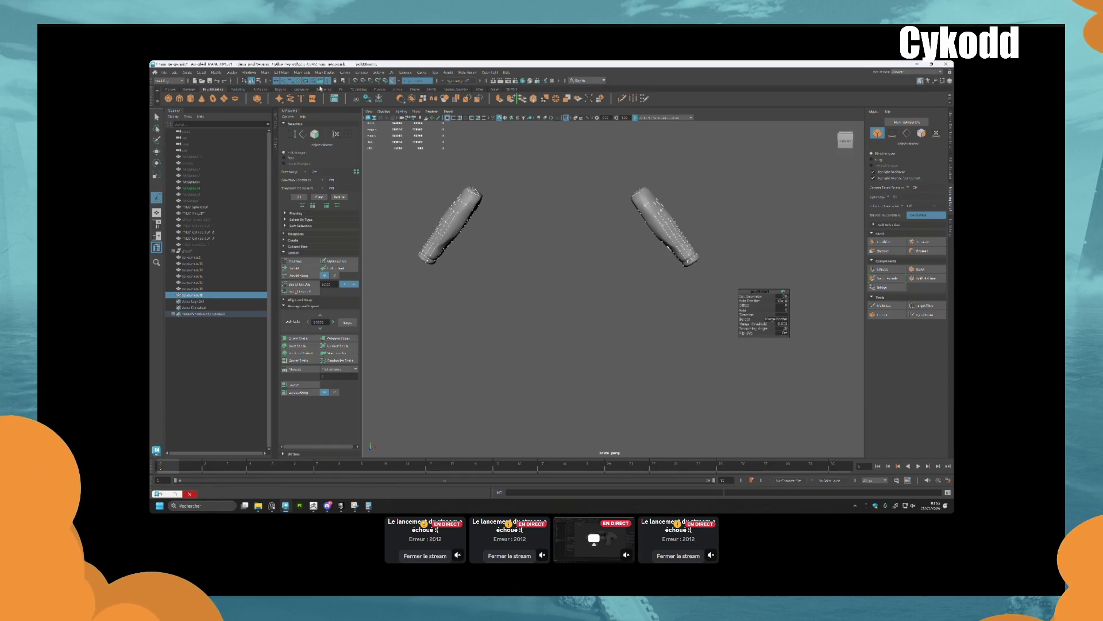
pyautogui.click(335, 73)
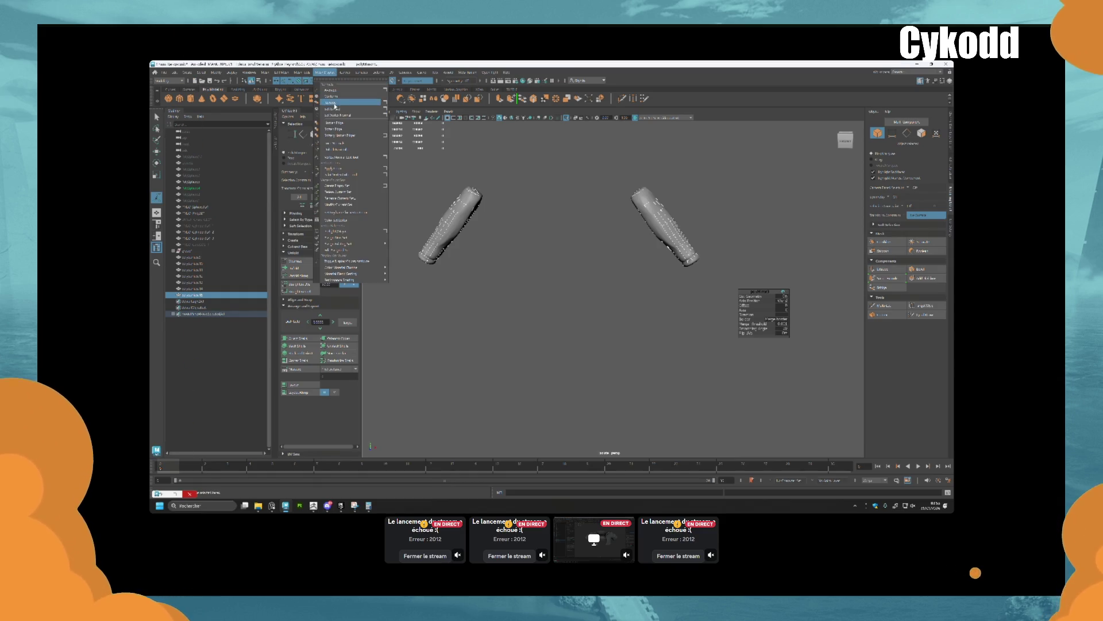
pyautogui.click(335, 103)
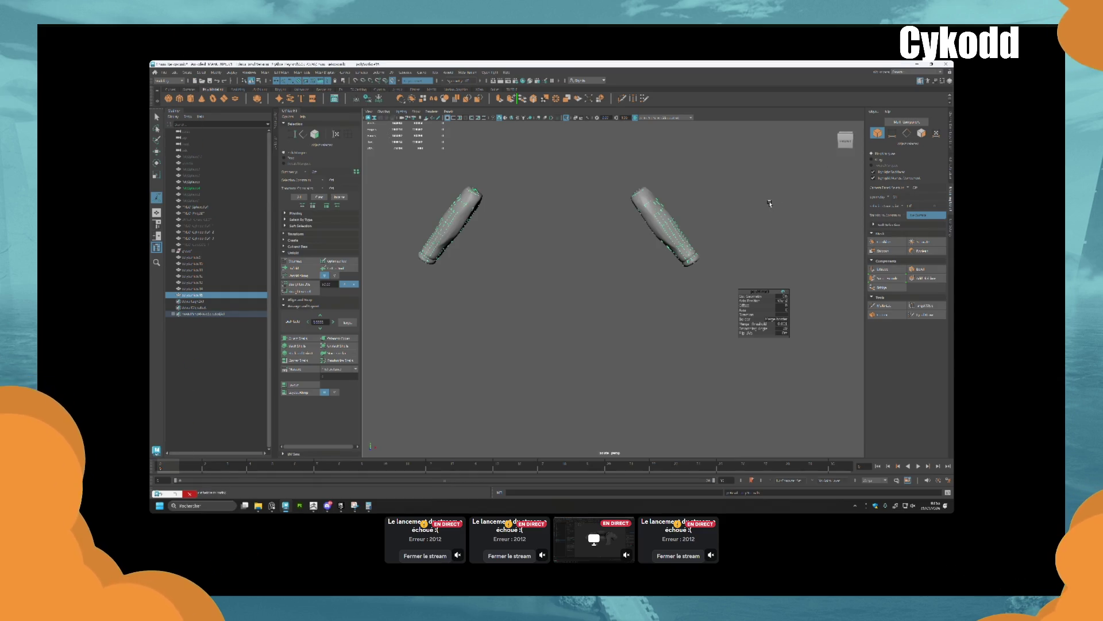
# Exit isolation to show the whole character, switch to the Move tool, and go to ZBrush
pyautogui.hotkey('ctrl', '1')
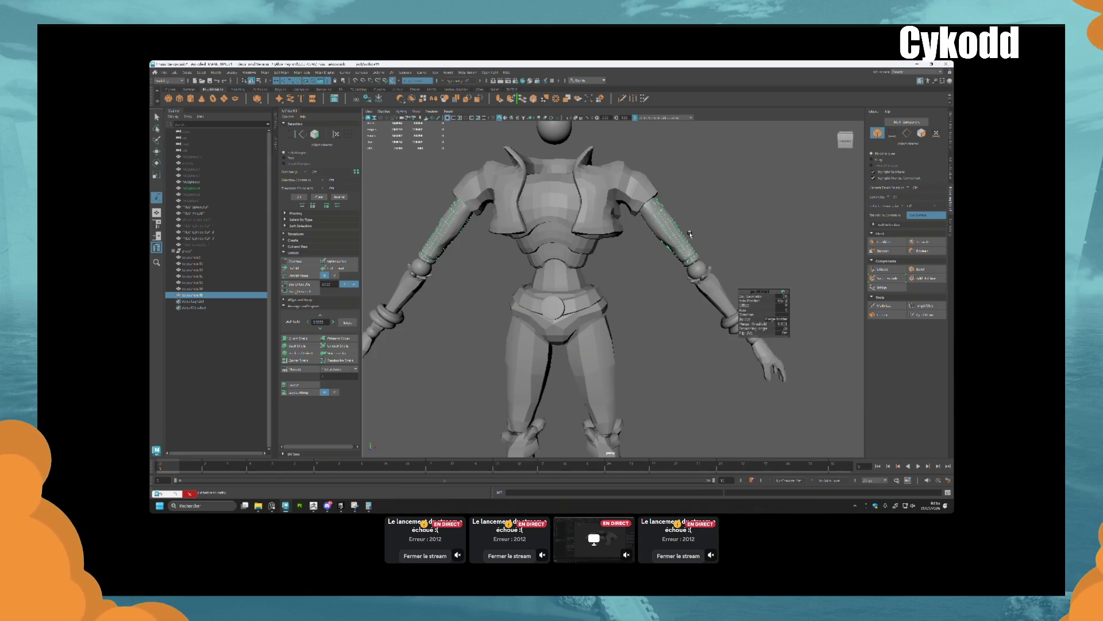
pyautogui.scroll(-3, 690, 234)
pyautogui.press('w')
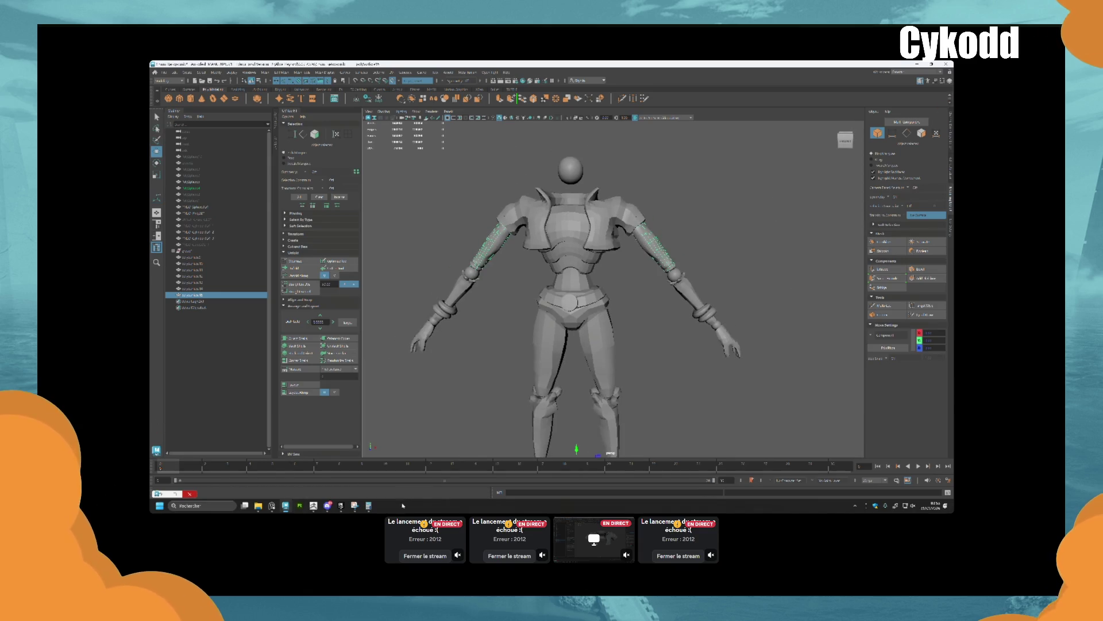
pyautogui.hotkey('alt', 'Tab')
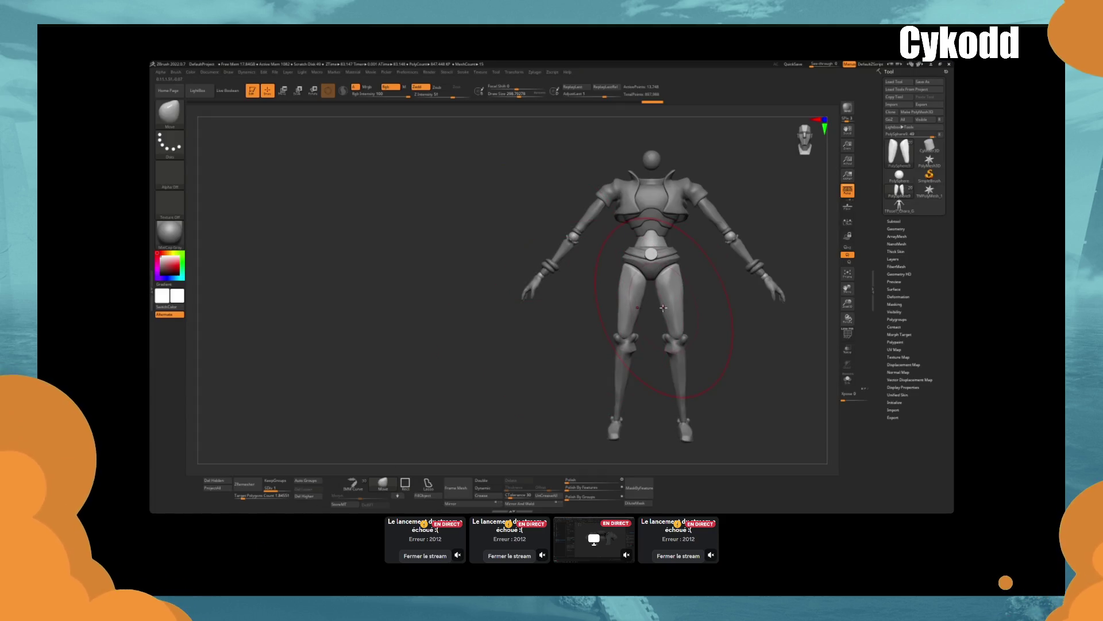
# Rotate the ZBrush sculpt to an angled view, then return to Maya
pyautogui.moveTo(730, 308)
pyautogui.mouseDown()
pyautogui.moveTo(644, 313)
pyautogui.moveTo(655, 315)
pyautogui.moveTo(619, 169)
pyautogui.mouseUp()
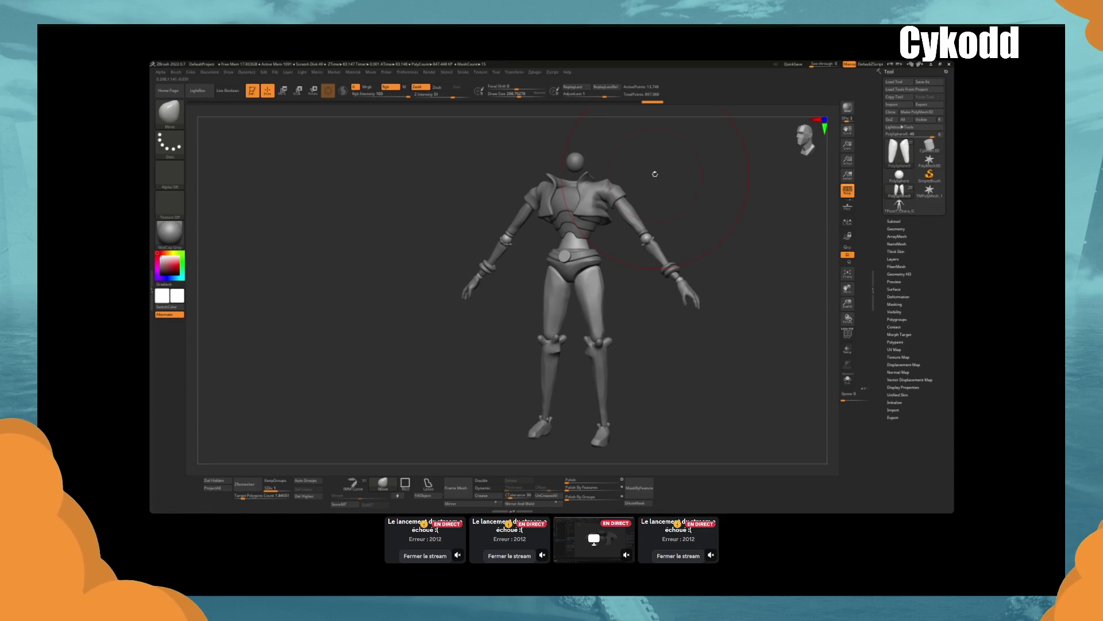
pyautogui.hotkey('alt', 'Tab')
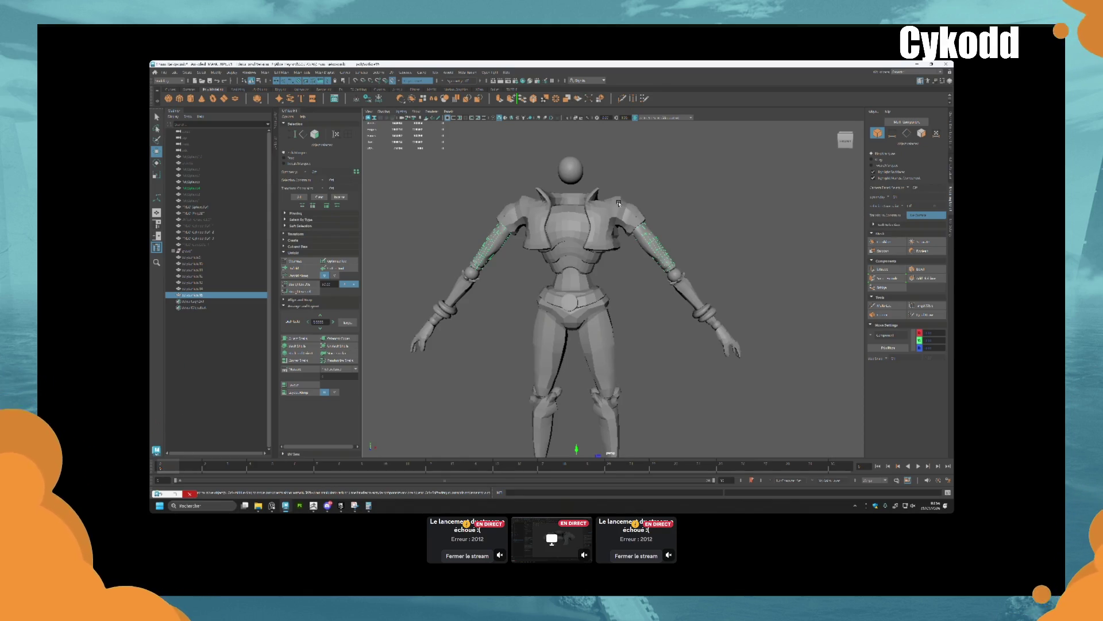
pyautogui.scroll(3, 619, 203)
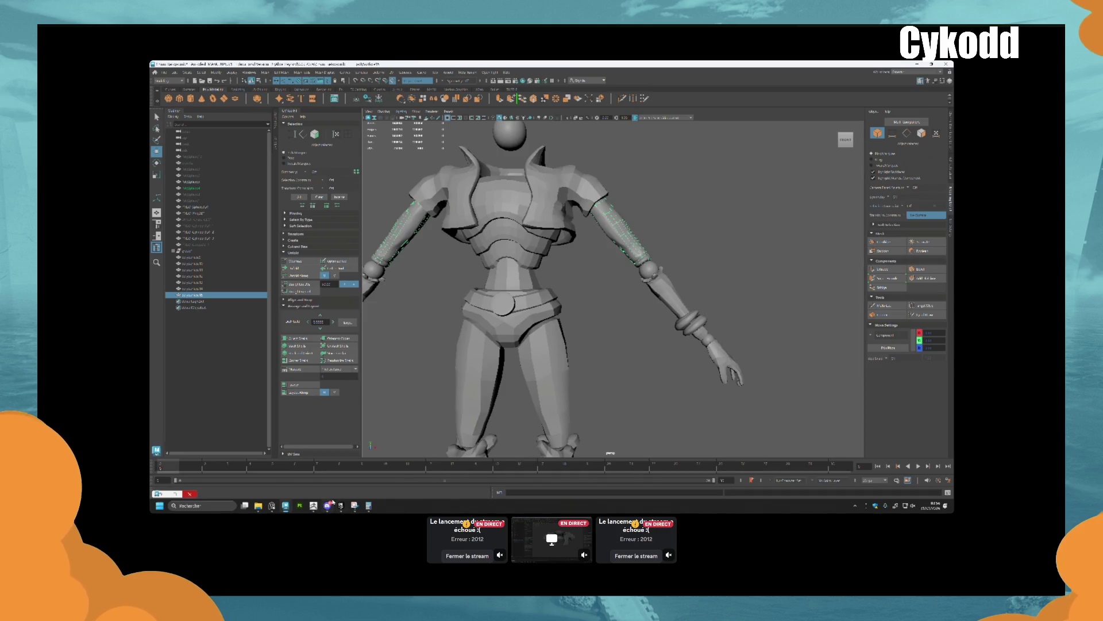
pyautogui.scroll(3, 632, 229)
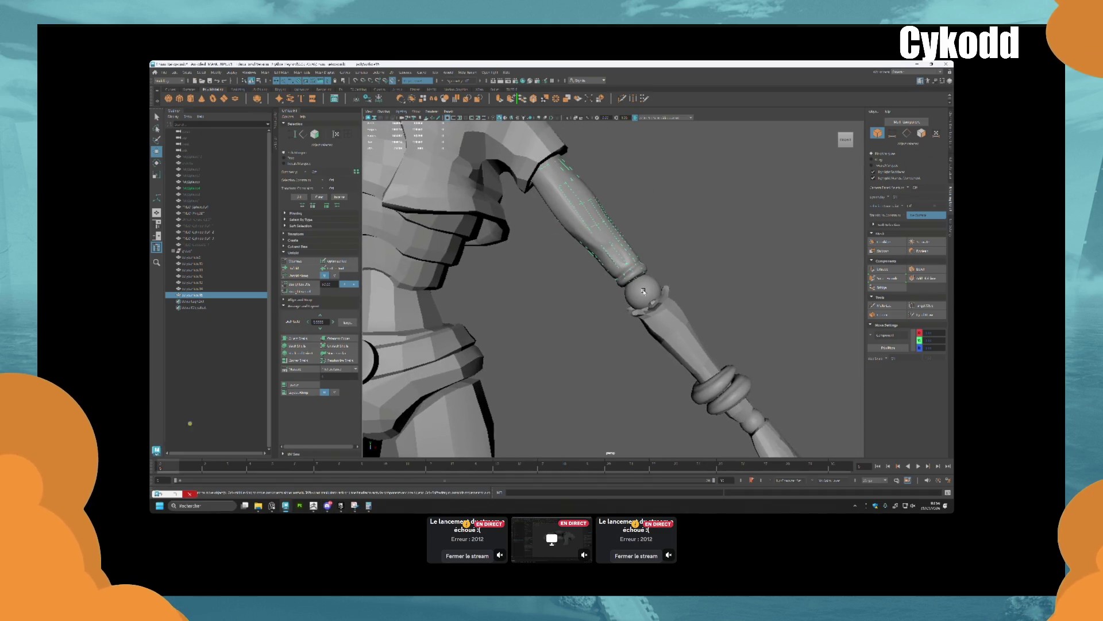
pyautogui.click(644, 291)
pyautogui.scroll(-10, 616, 312)
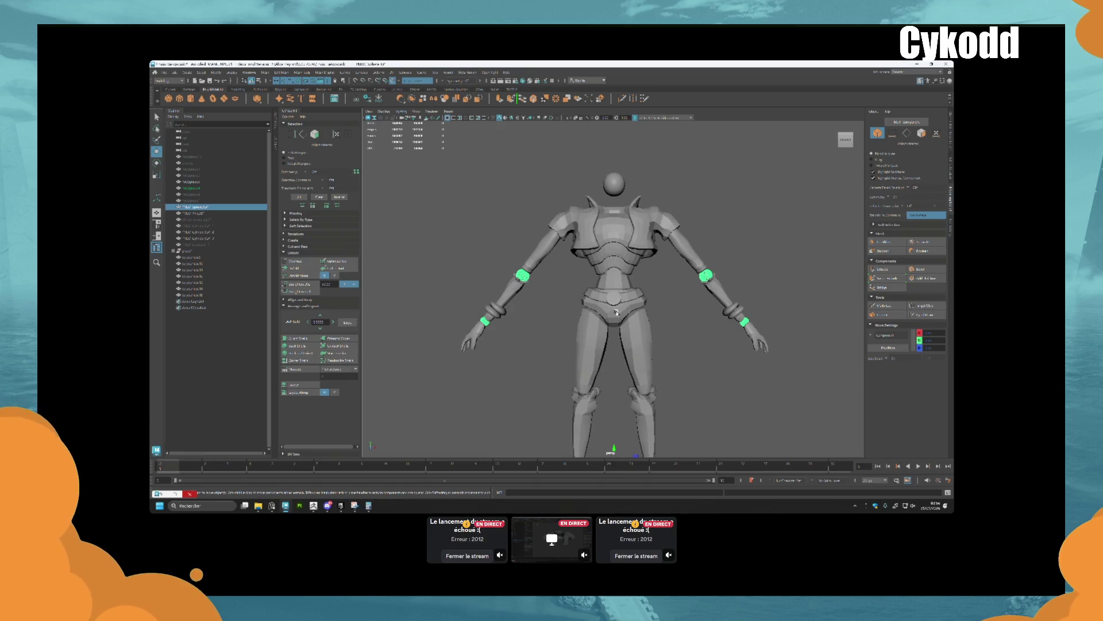
pyautogui.scroll(6, 535, 276)
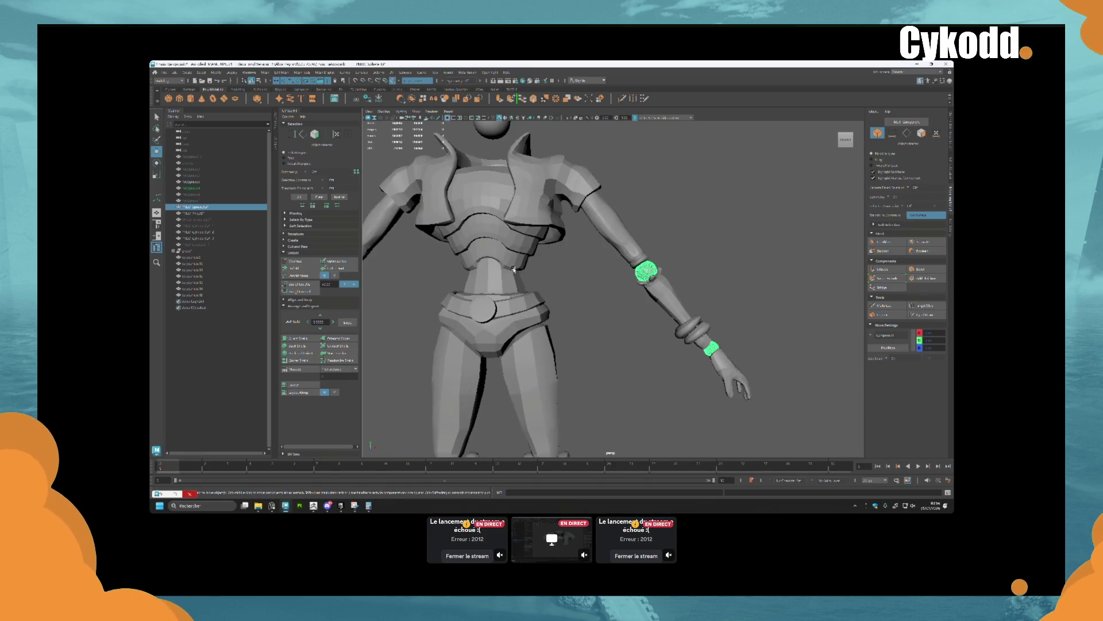
pyautogui.click(522, 267)
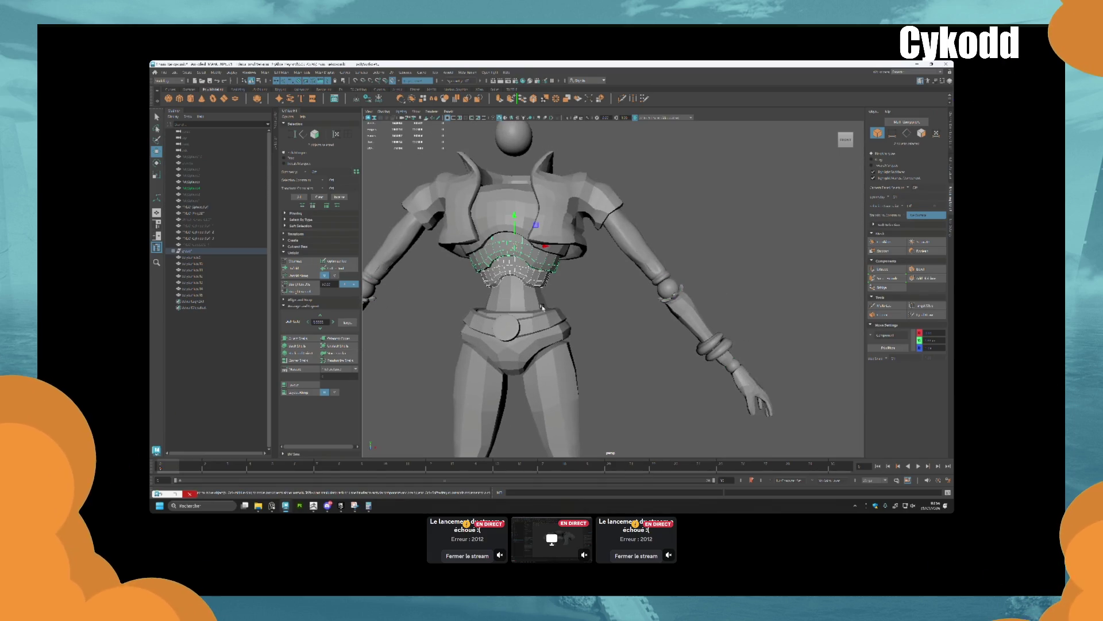
pyautogui.click(508, 265)
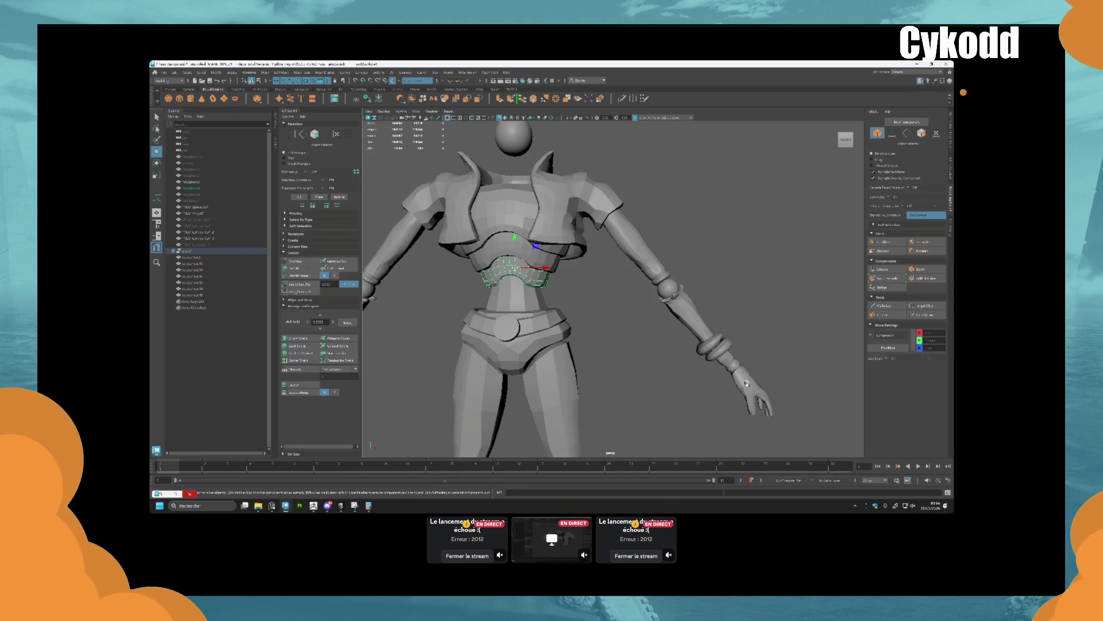
pyautogui.click(745, 384)
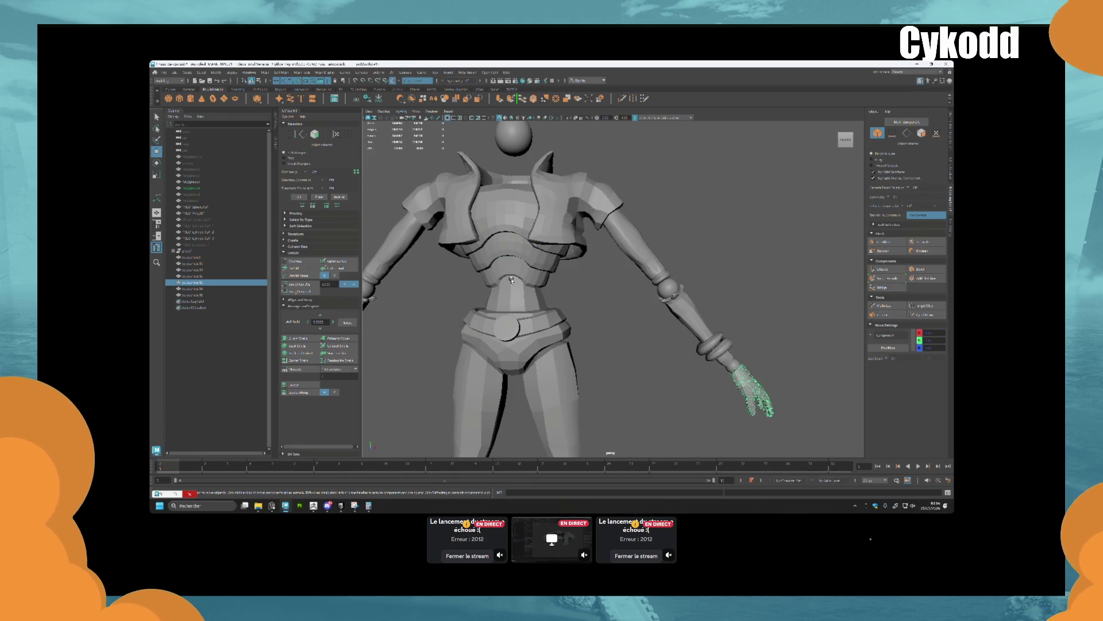
pyautogui.click(507, 207)
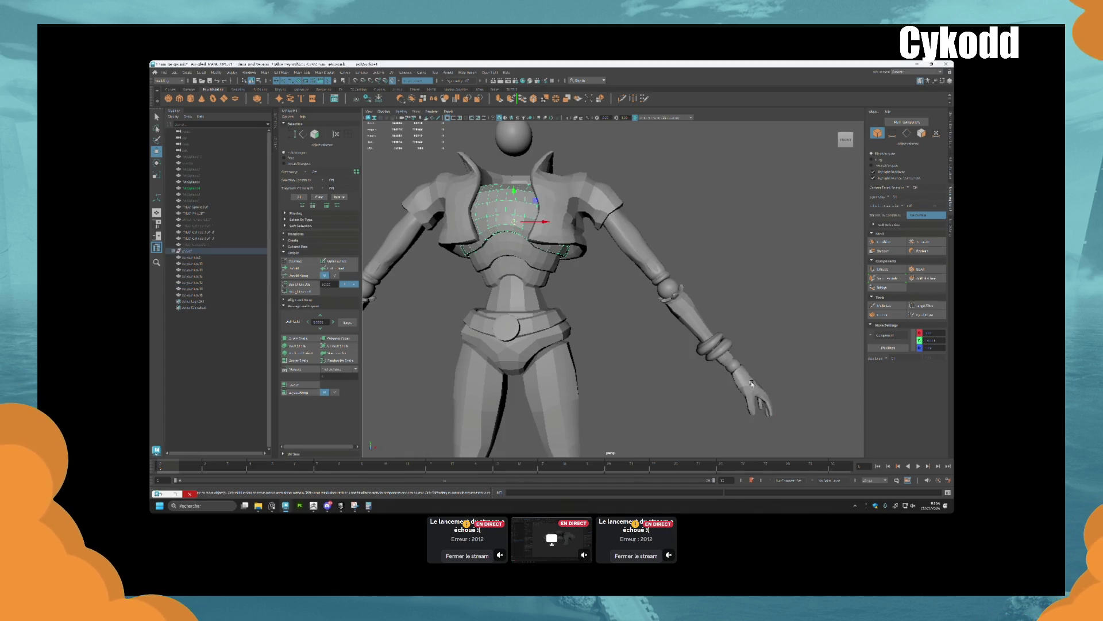
pyautogui.click(751, 383)
pyautogui.click(602, 206)
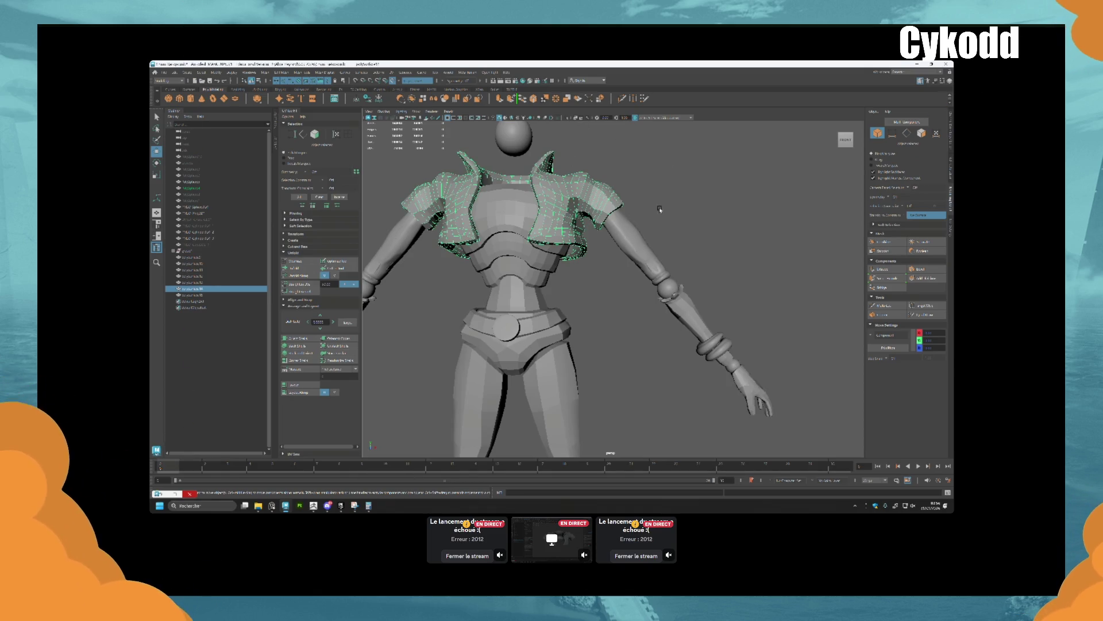
pyautogui.scroll(-3, 601, 241)
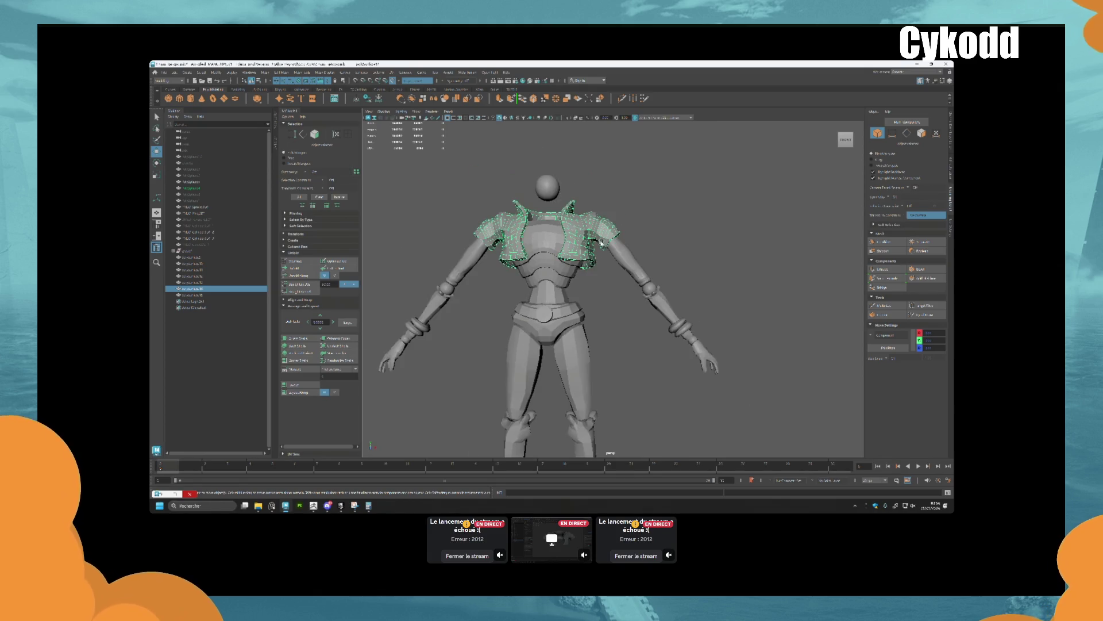
pyautogui.scroll(-3, 611, 290)
pyautogui.keyDown('alt'); pyautogui.moveTo(611, 290); pyautogui.dragTo(599, 325); pyautogui.keyUp('alt')
pyautogui.scroll(5, 600, 325)
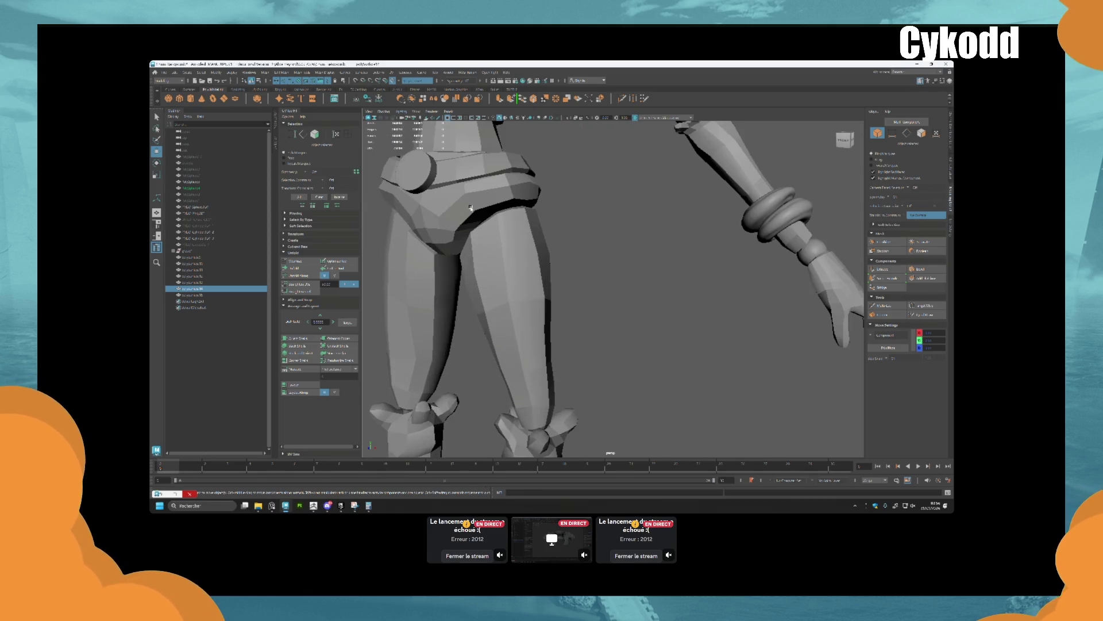
pyautogui.scroll(-5, 567, 248)
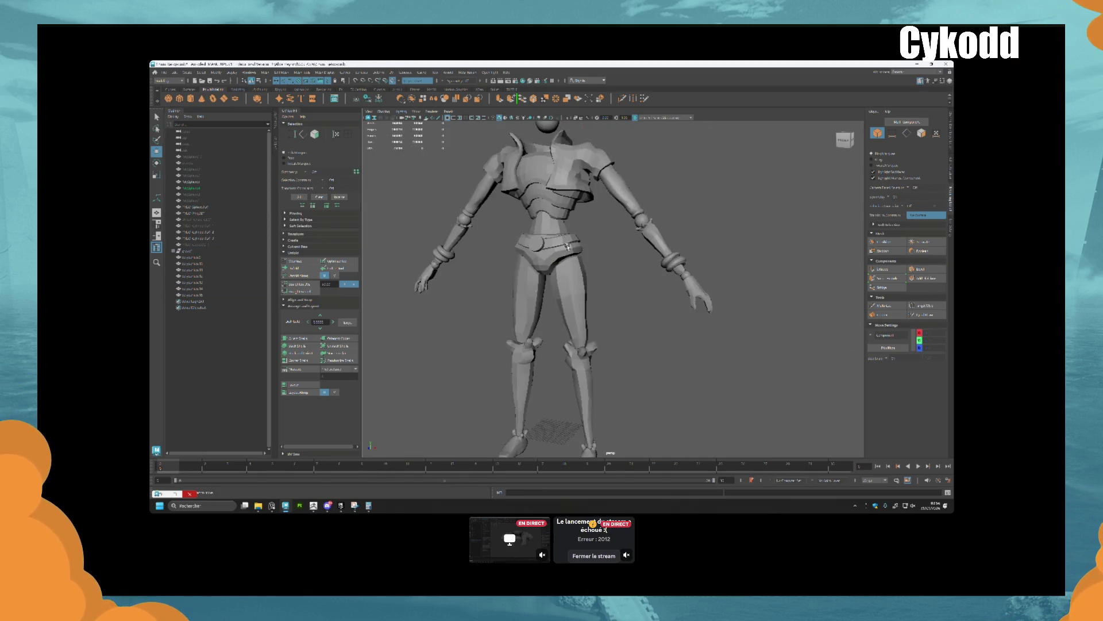
# Orbit around the character, selecting the belt and then the upper-arm retopology meshes
pyautogui.scroll(5, 568, 247)
pyautogui.keyDown('alt'); pyautogui.moveTo(493, 184); pyautogui.dragTo(587, 254); pyautogui.keyUp('alt')
pyautogui.scroll(-5, 587, 255)
pyautogui.scroll(5, 588, 251)
pyautogui.scroll(-2, 590, 248)
pyautogui.scroll(1, 591, 246)
pyautogui.click(592, 246)
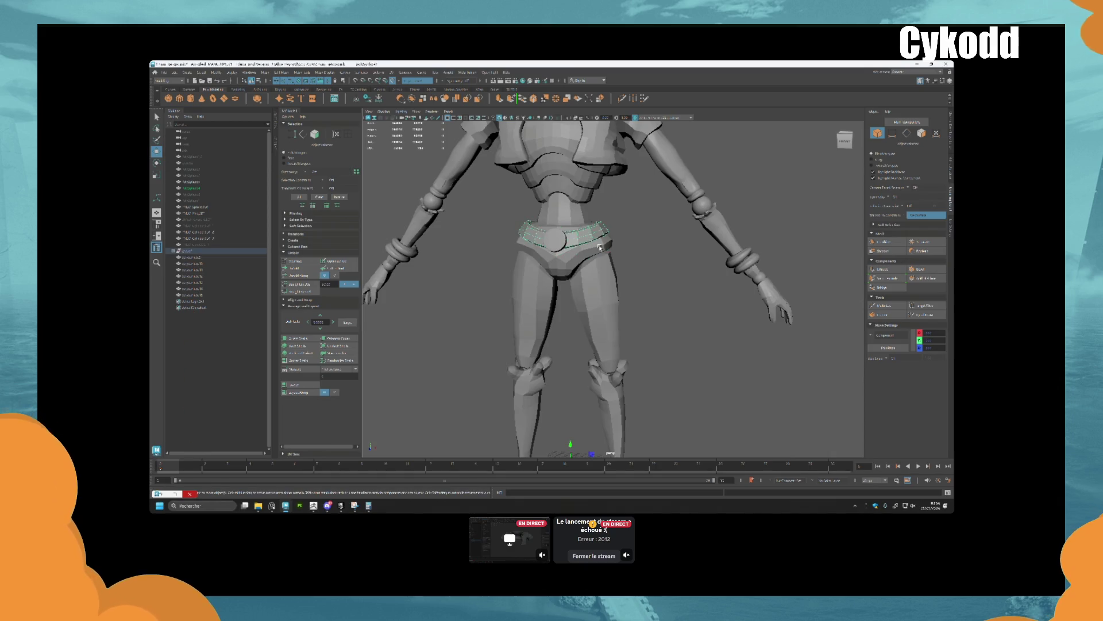
pyautogui.scroll(-3, 600, 247)
pyautogui.keyDown('alt'); pyautogui.moveTo(467, 264); pyautogui.dragTo(601, 268); pyautogui.keyUp('alt')
pyautogui.scroll(4, 601, 267)
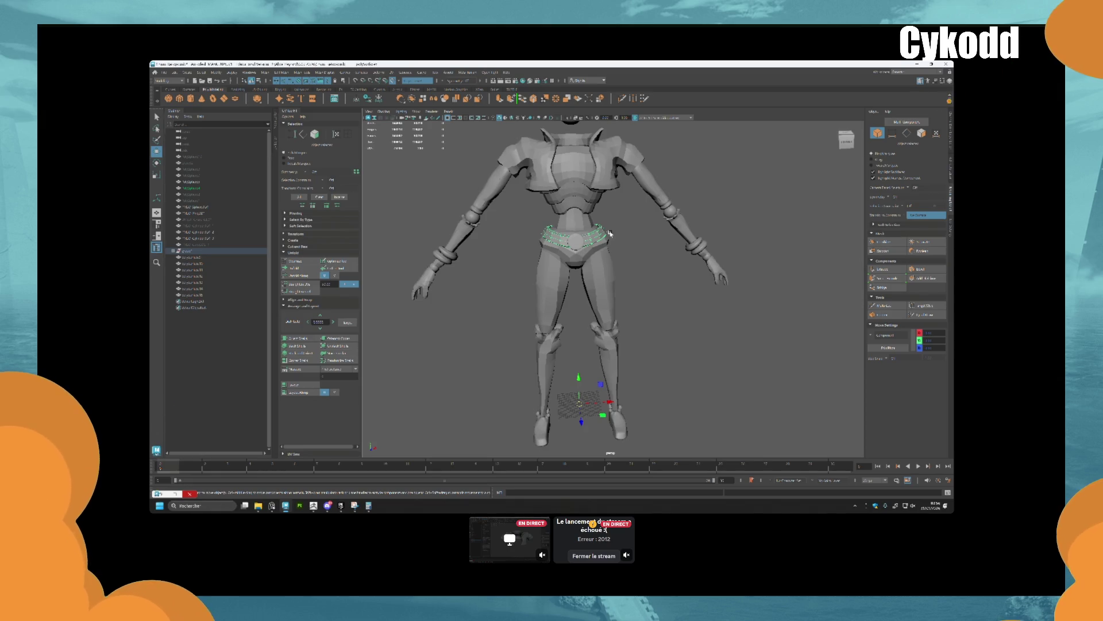
pyautogui.keyDown('alt'); pyautogui.moveTo(601, 267); pyautogui.dragTo(577, 257, button='middle'); pyautogui.keyUp('alt')
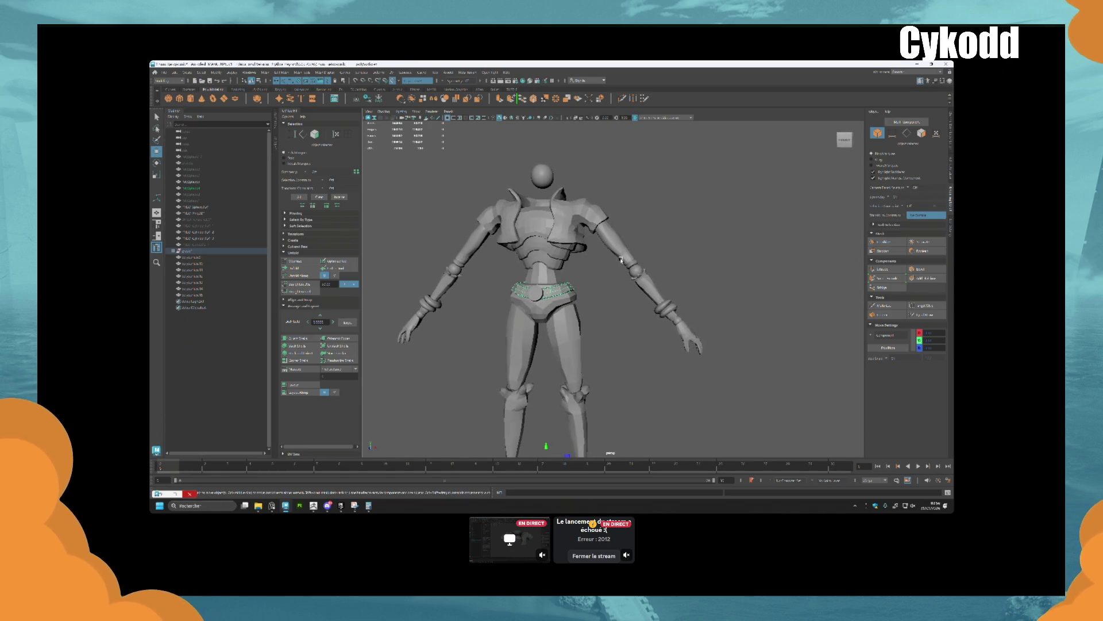
pyautogui.scroll(4, 624, 247)
pyautogui.click(624, 233)
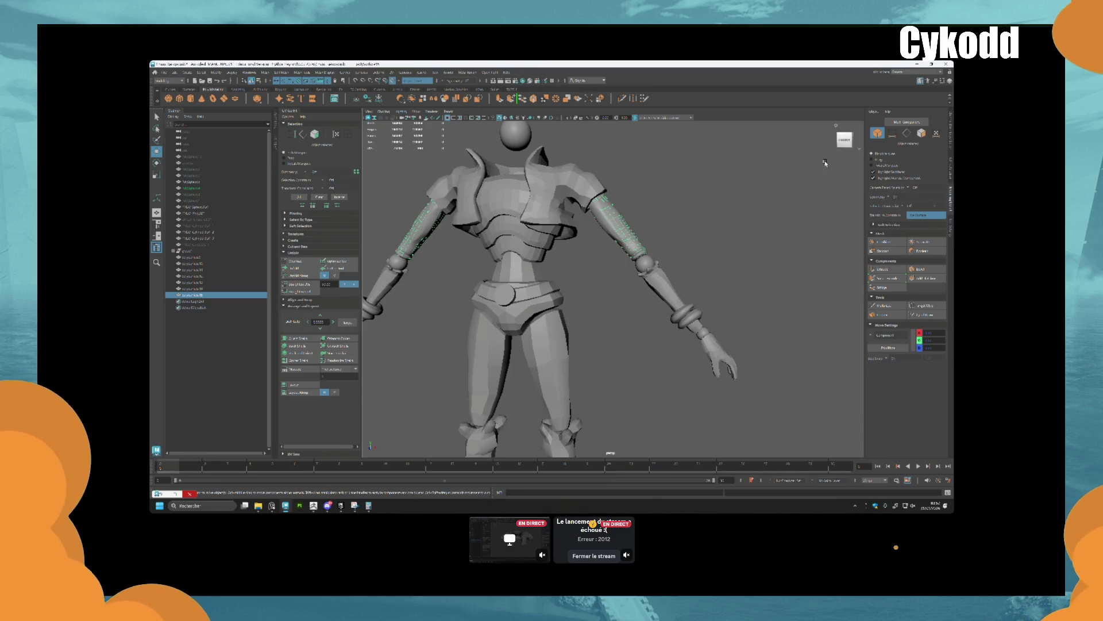
# Turn off Make Live and combine both arm retopology meshes into one object
pyautogui.click(397, 82)
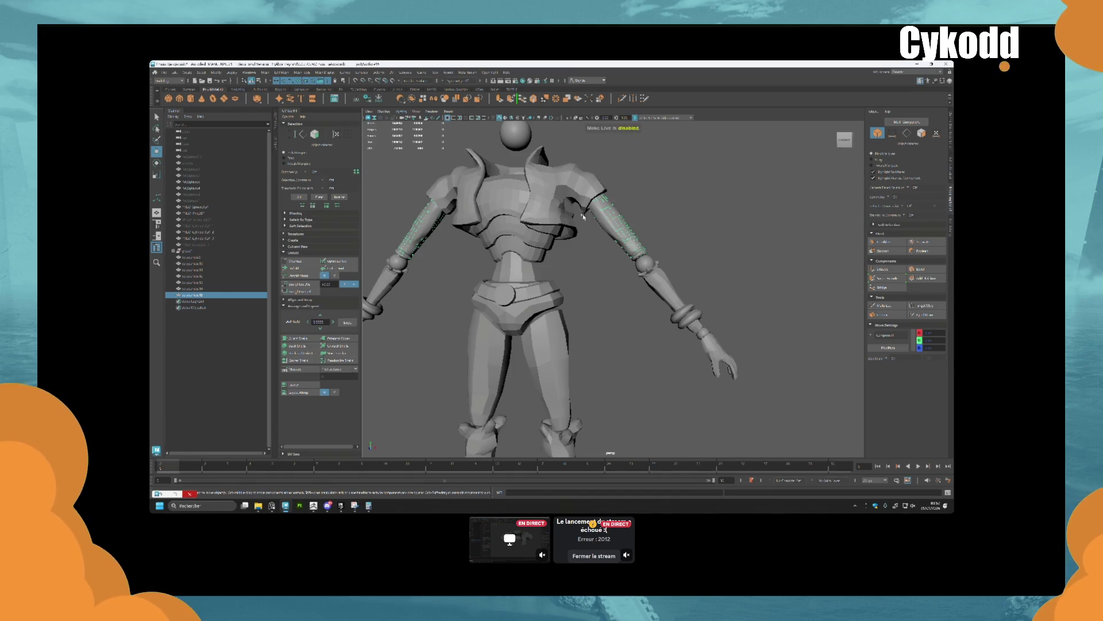
pyautogui.click(603, 220)
pyautogui.keyDown('shift'); pyautogui.moveTo(615, 248); pyautogui.dragTo(603, 249, button='right'); pyautogui.keyUp('shift')
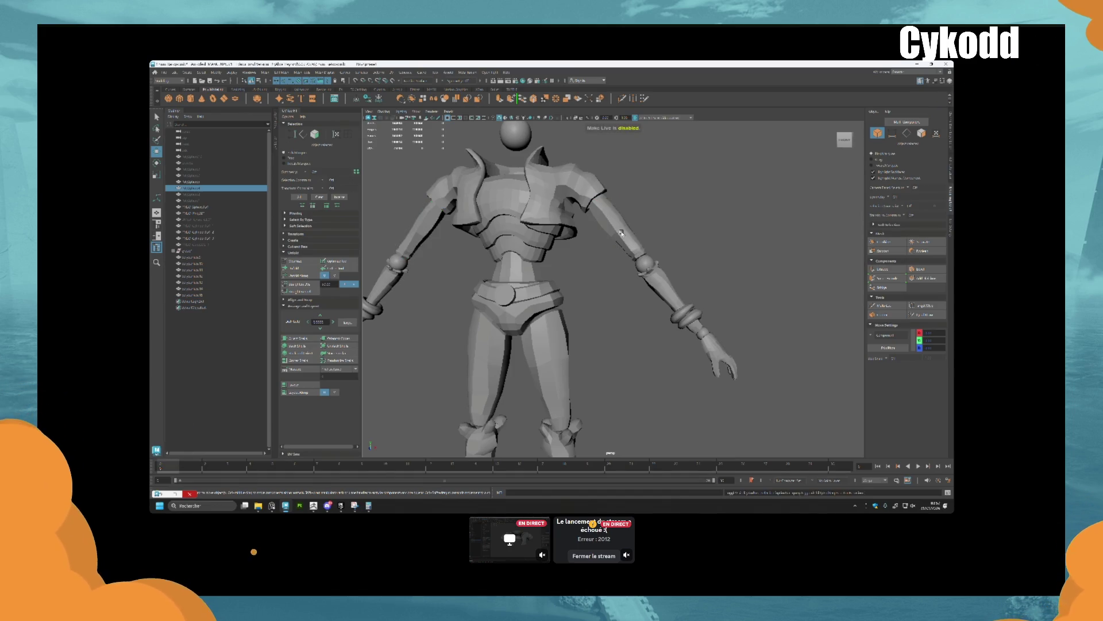
pyautogui.scroll(3, 603, 249)
pyautogui.moveTo(603, 249)
pyautogui.keyDown('alt'); pyautogui.mouseDown()
pyautogui.moveTo(627, 246)
pyautogui.moveTo(579, 260)
pyautogui.moveTo(632, 246)
pyautogui.moveTo(621, 243)
pyautogui.moveTo(678, 247)
pyautogui.mouseUp(); pyautogui.keyUp('alt')
pyautogui.scroll(5, 615, 256)
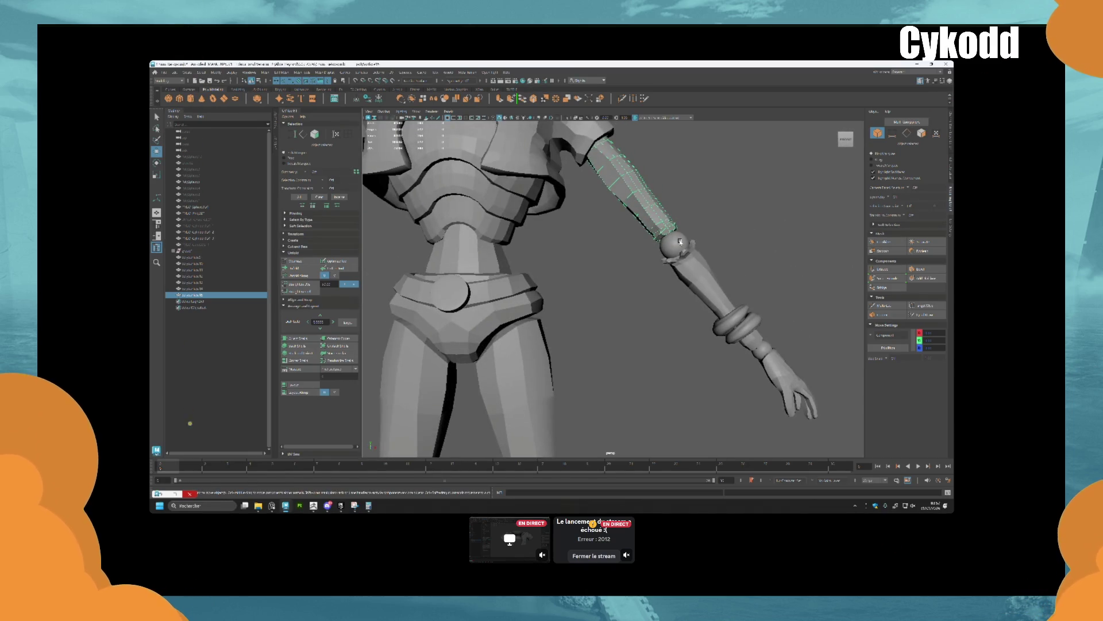
# Frame the forearm retopology mesh, orbit to a three-quarter view, and select both wrist bracelets
pyautogui.click(685, 261)
pyautogui.press('f')
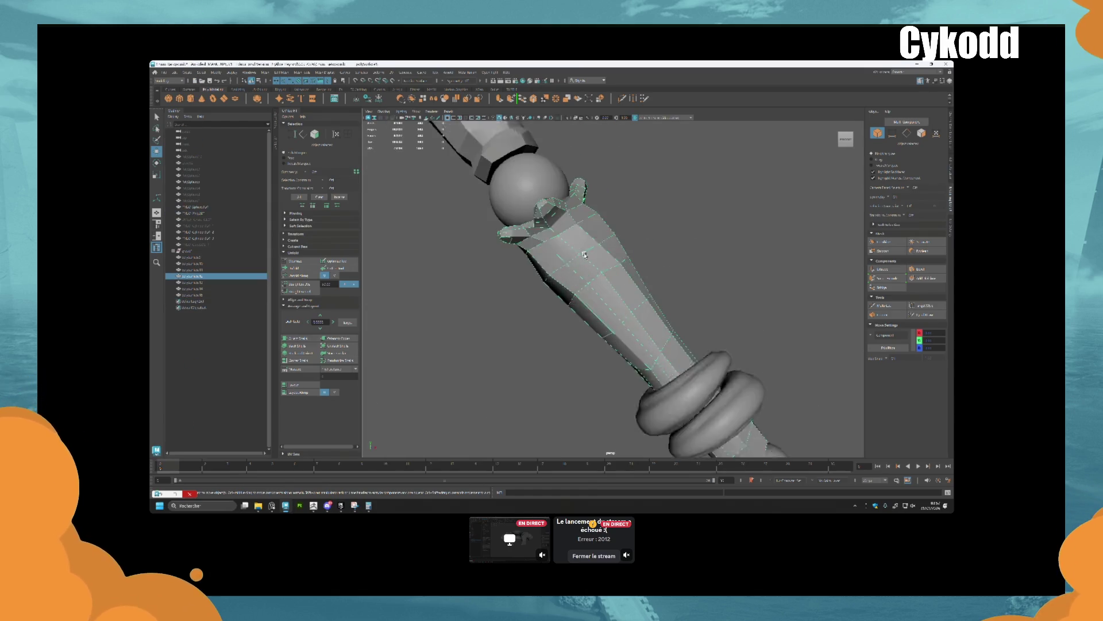
pyautogui.keyDown('alt'); pyautogui.moveTo(564, 252); pyautogui.dragTo(610, 237); pyautogui.keyUp('alt')
pyautogui.moveTo(588, 280)
pyautogui.keyDown('alt'); pyautogui.mouseDown()
pyautogui.moveTo(636, 229)
pyautogui.moveTo(626, 290)
pyautogui.moveTo(646, 257)
pyautogui.moveTo(617, 279)
pyautogui.mouseUp(); pyautogui.keyUp('alt')
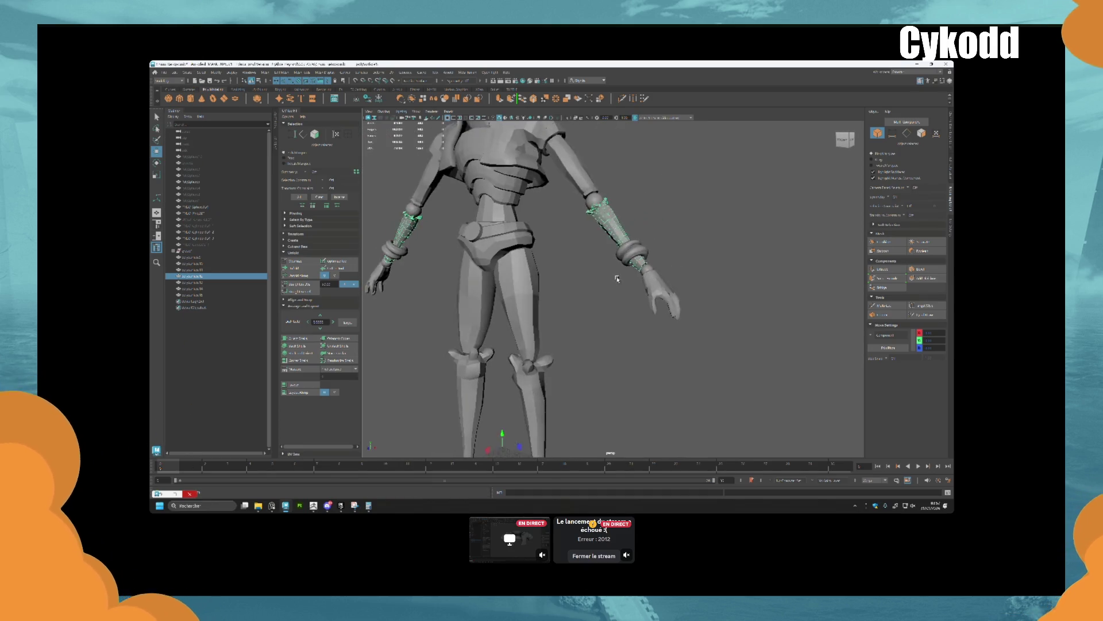
pyautogui.click(617, 279)
pyautogui.scroll(3, 617, 279)
pyautogui.click(644, 217)
pyautogui.moveTo(644, 218)
pyautogui.keyDown('alt'); pyautogui.mouseDown()
pyautogui.moveTo(558, 301)
pyautogui.moveTo(574, 315)
pyautogui.moveTo(512, 309)
pyautogui.mouseUp(); pyautogui.keyUp('alt')
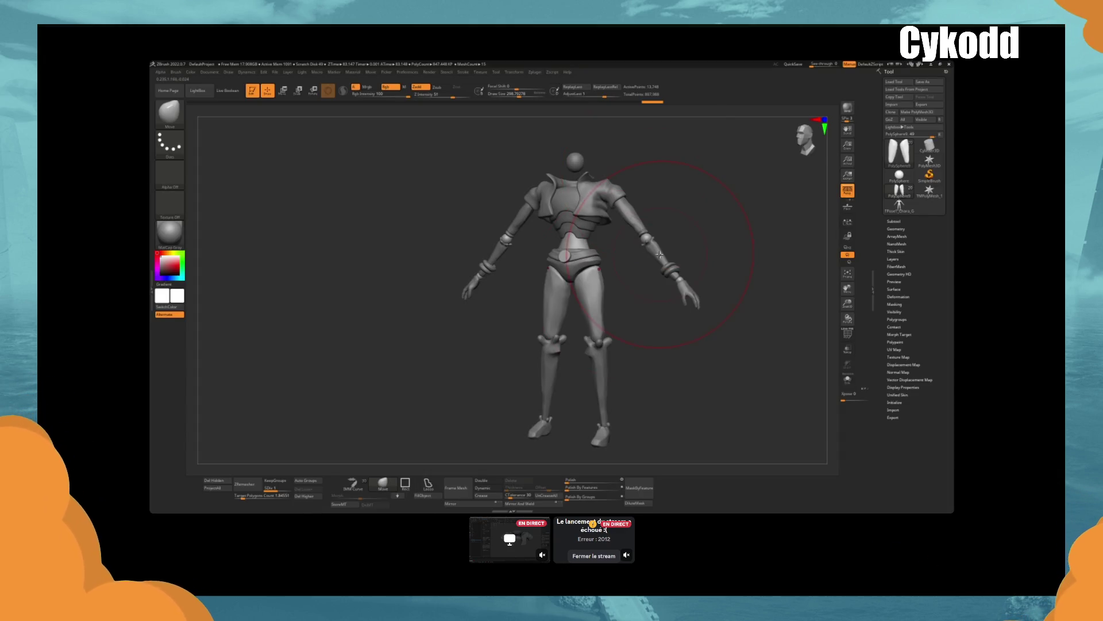
# Pick the PM3D_Ring3D1 subtool in ZBrush, return to Maya, and select the belt ring
pyautogui.keyDown('alt'); pyautogui.click(667, 272); pyautogui.keyUp('alt')
pyautogui.hotkey('alt', 'Tab')
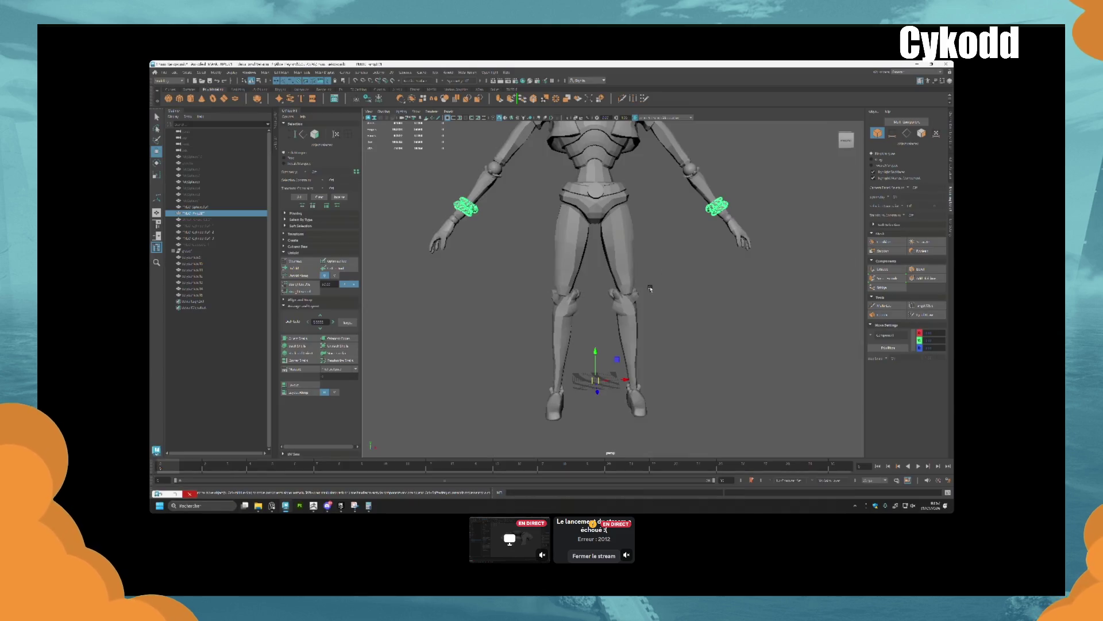
pyautogui.scroll(3, 611, 247)
pyautogui.keyDown('alt'); pyautogui.moveTo(612, 247); pyautogui.dragTo(611, 310, button='middle'); pyautogui.keyUp('alt')
pyautogui.click(587, 235)
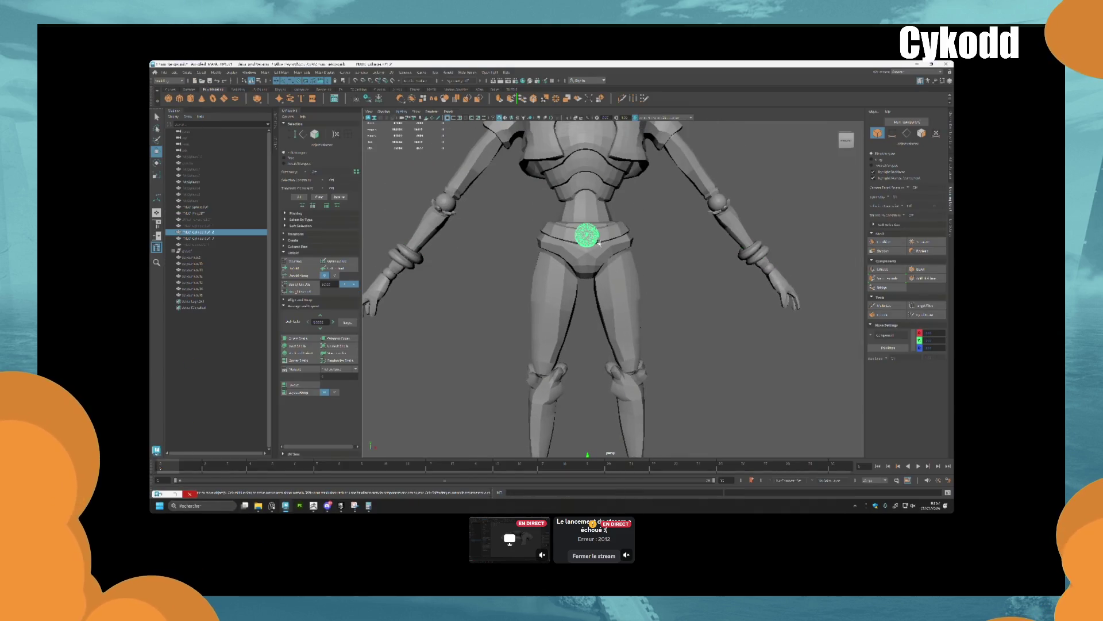
pyautogui.moveTo(675, 276)
pyautogui.keyDown('alt'); pyautogui.mouseDown()
pyautogui.moveTo(633, 301)
pyautogui.moveTo(660, 301)
pyautogui.moveTo(645, 325)
pyautogui.mouseUp(); pyautogui.keyUp('alt')
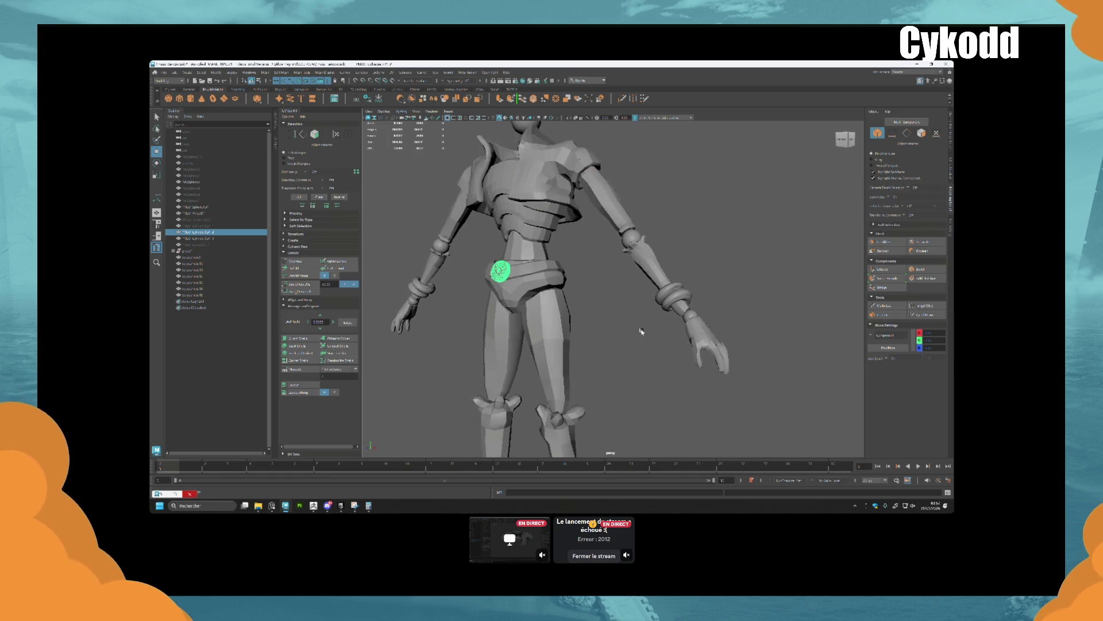
# Select the four arm rings and the belt-buckle ring, then create a polygon cylinder
pyautogui.click(632, 238)
pyautogui.click(501, 270)
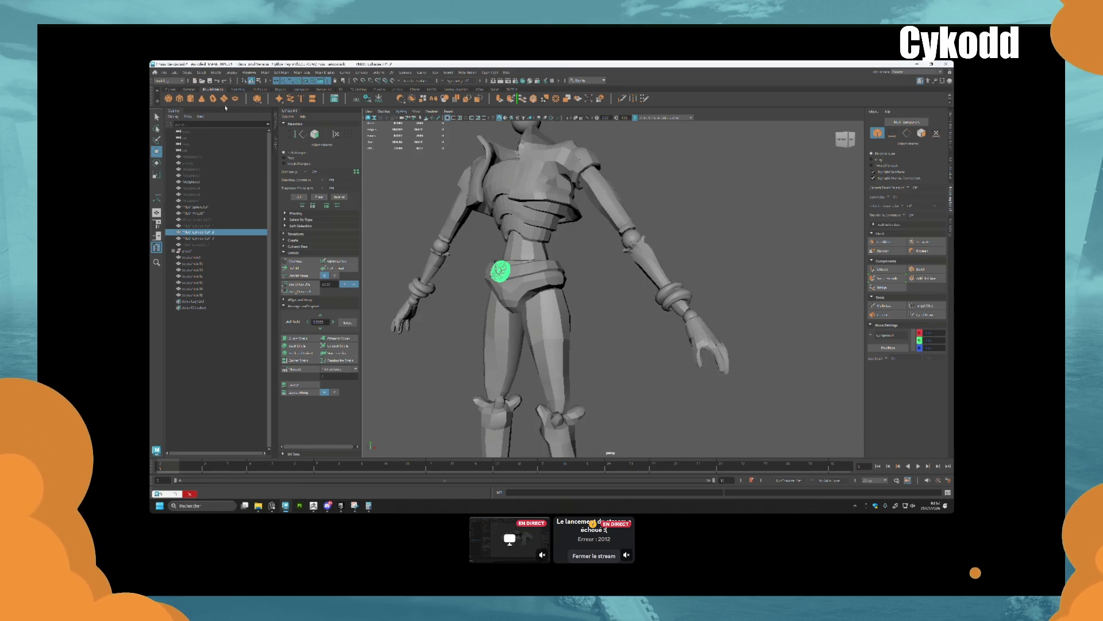
pyautogui.click(191, 99)
pyautogui.scroll(-5, 634, 296)
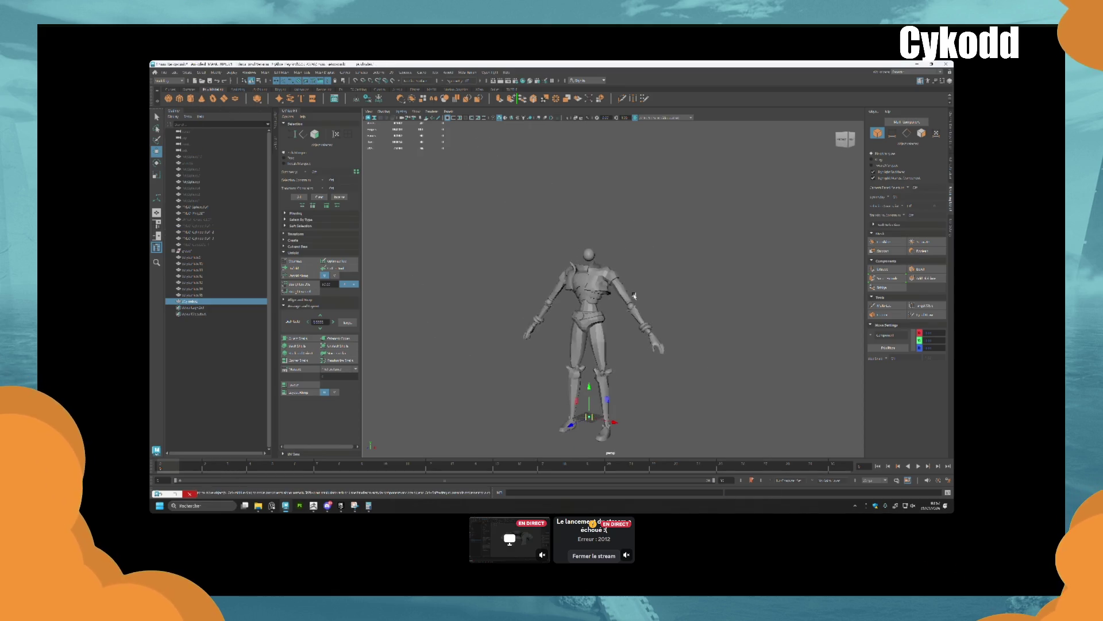
# Raise the new cylinder to head height and enlarge it to cover the buckle
pyautogui.moveTo(589, 391); pyautogui.dragTo(593, 232)
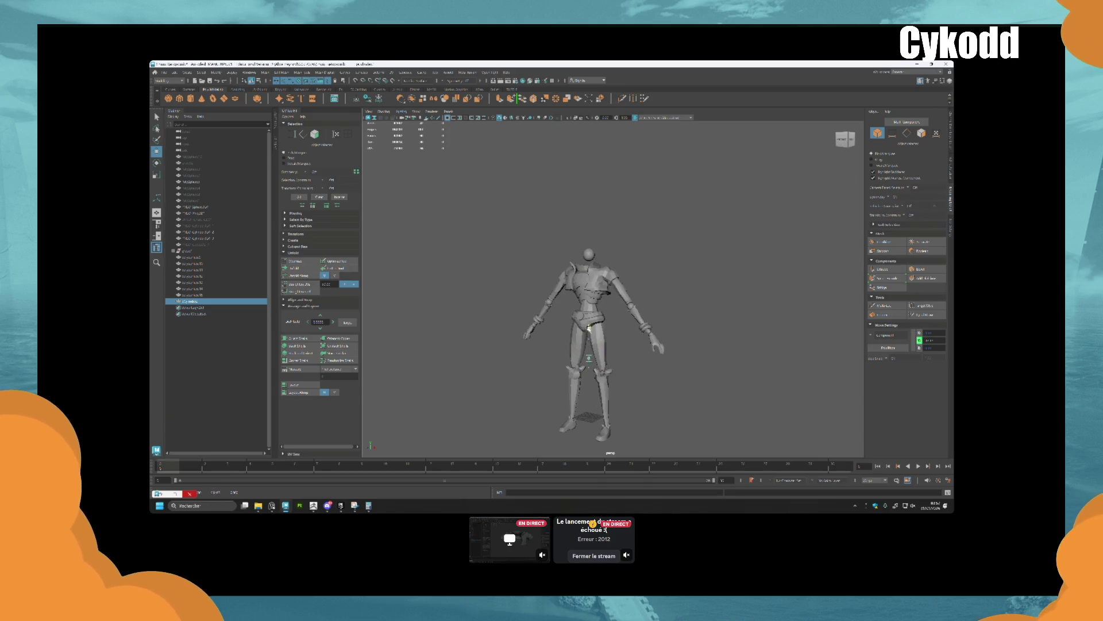
pyautogui.scroll(5, 590, 282)
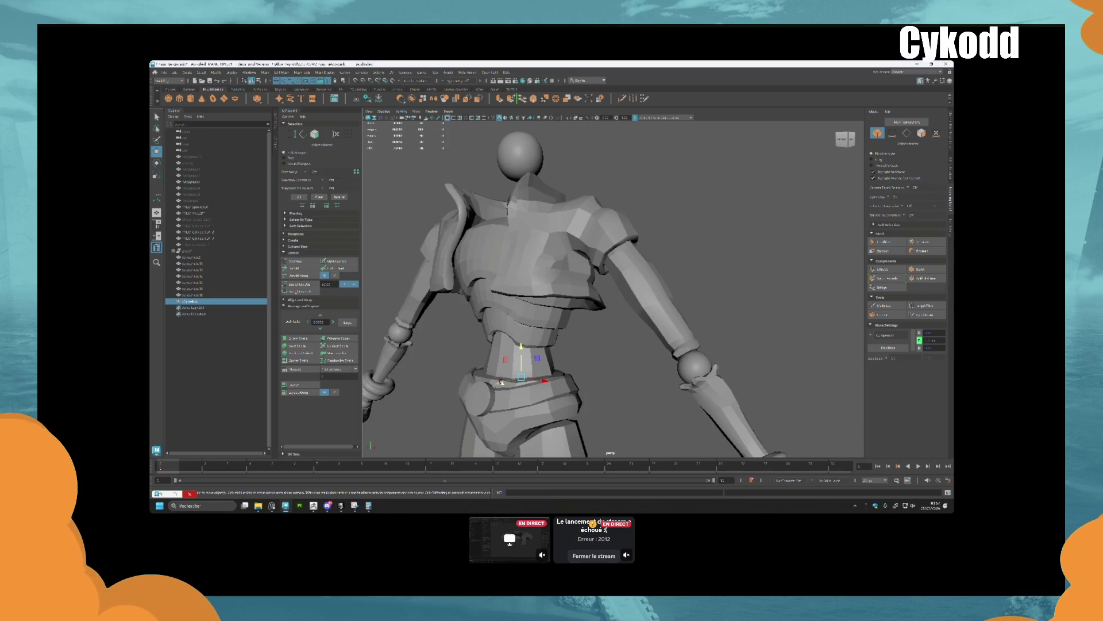
pyautogui.keyDown('alt'); pyautogui.moveTo(501, 382); pyautogui.dragTo(520, 344); pyautogui.keyUp('alt')
pyautogui.click(524, 315)
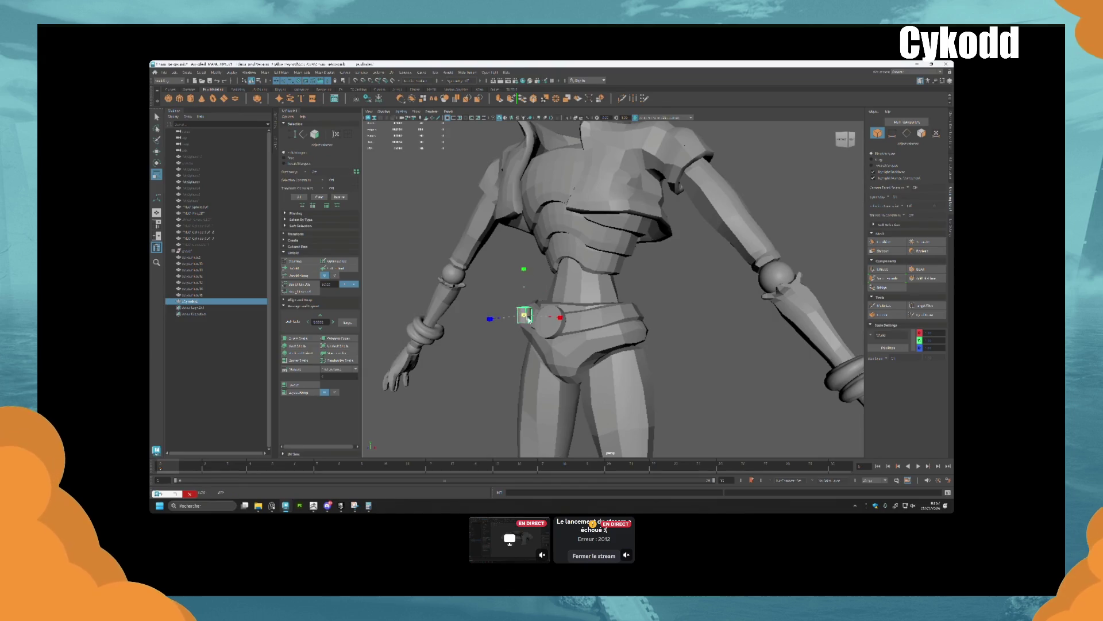
pyautogui.press('r')
pyautogui.press('t')
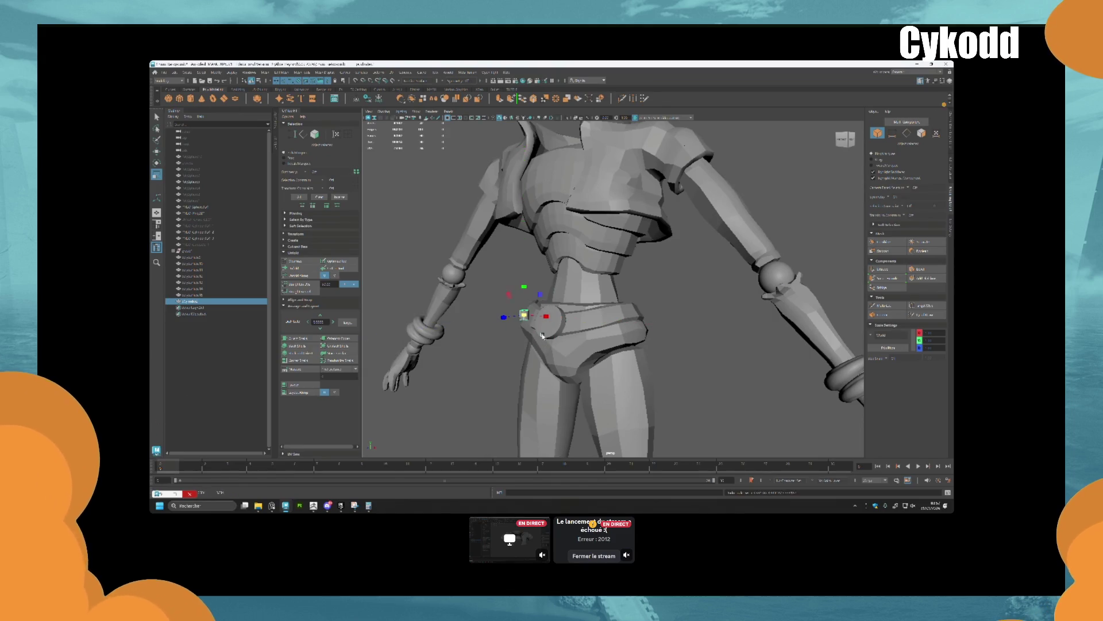
pyautogui.moveTo(190, 161); pyautogui.dragTo(190, 267, button='middle')
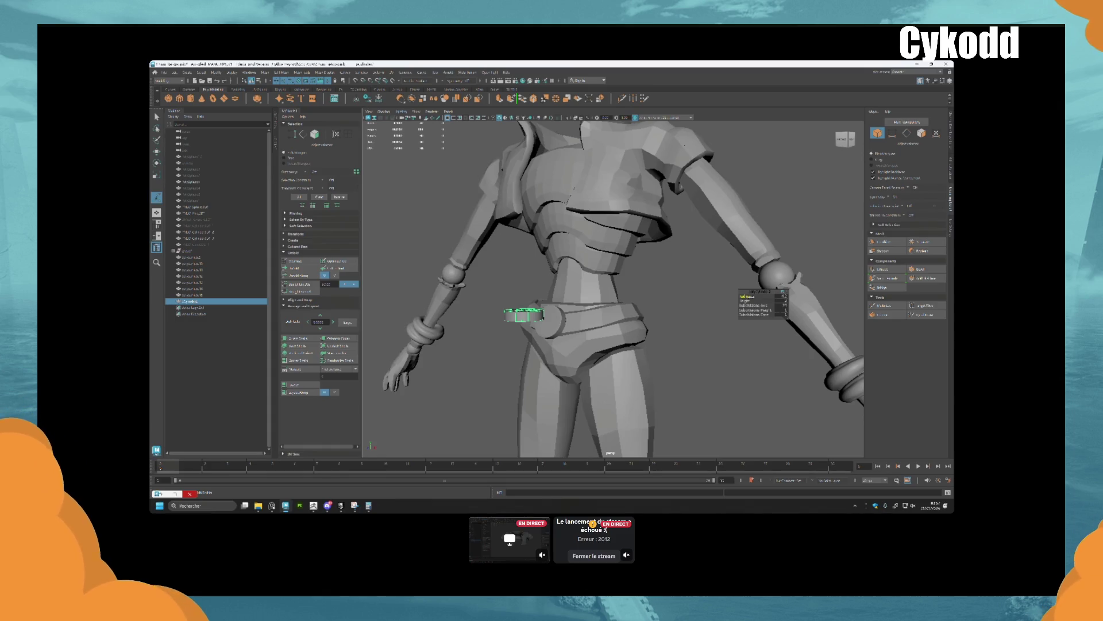
# Set the cylinder's Subdivisions Caps to 0
pyautogui.keyDown('alt'); pyautogui.moveTo(574, 230); pyautogui.dragTo(575, 345); pyautogui.keyUp('alt')
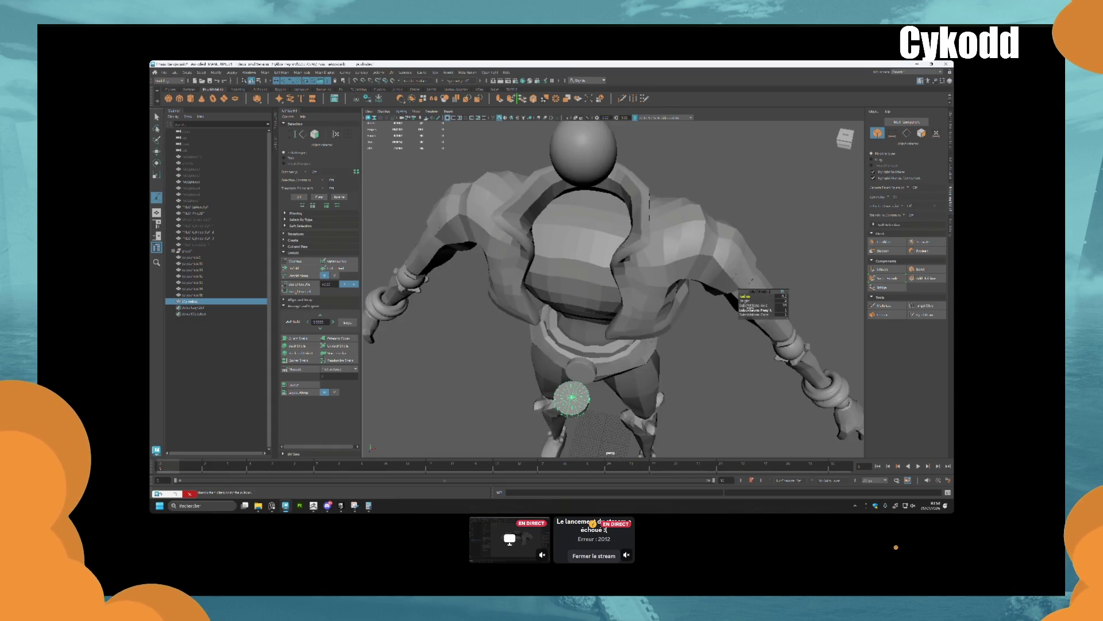
pyautogui.click(741, 305)
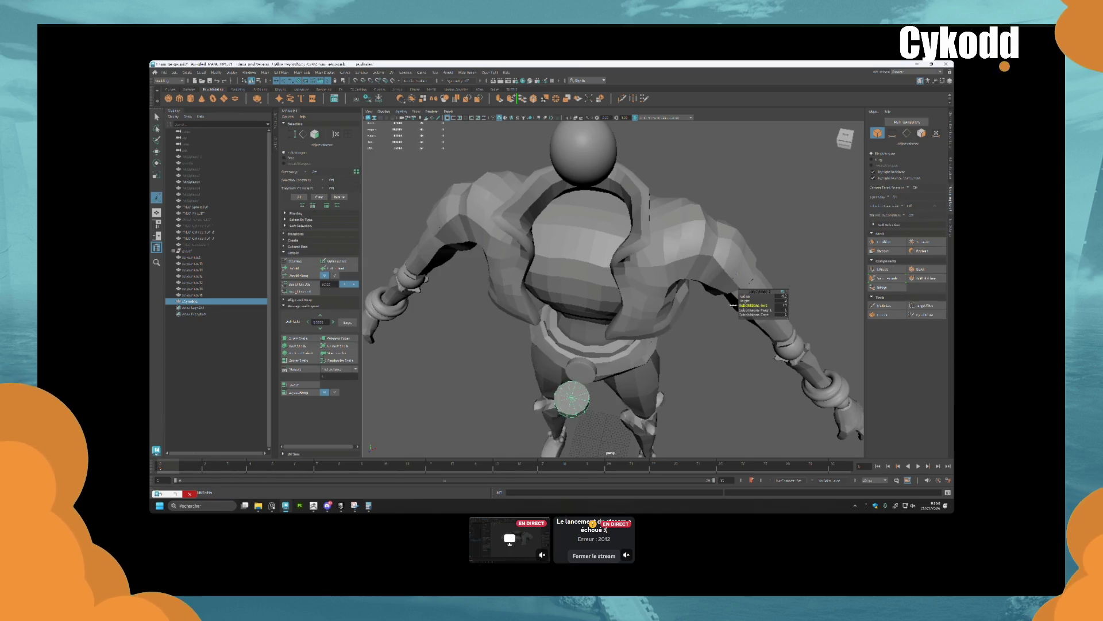
pyautogui.press('f')
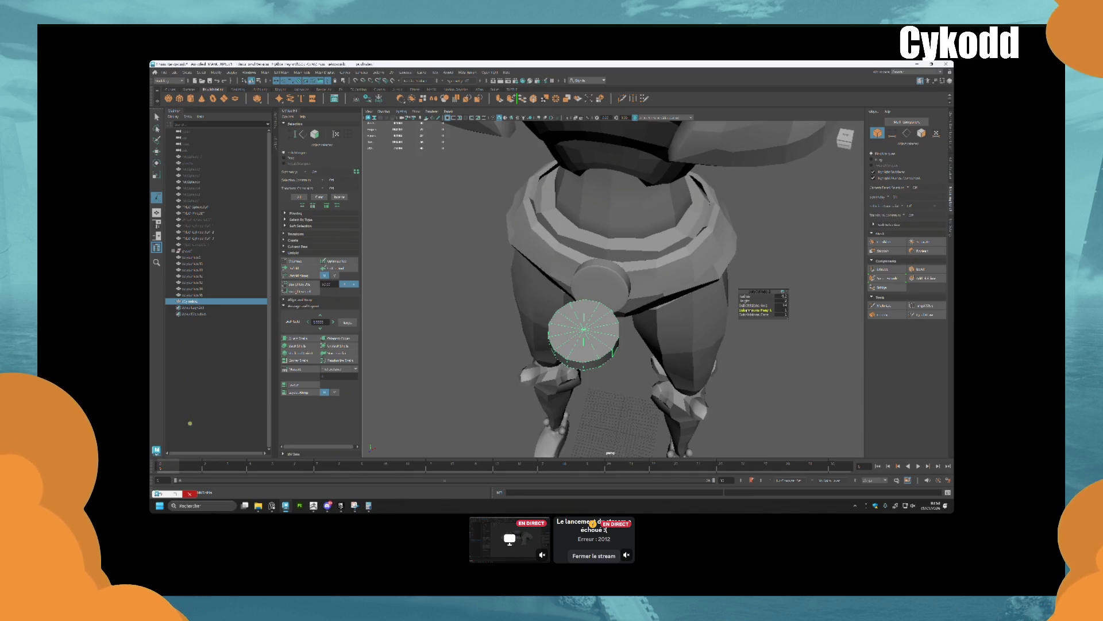
pyautogui.moveTo(754, 315); pyautogui.dragTo(747, 316)
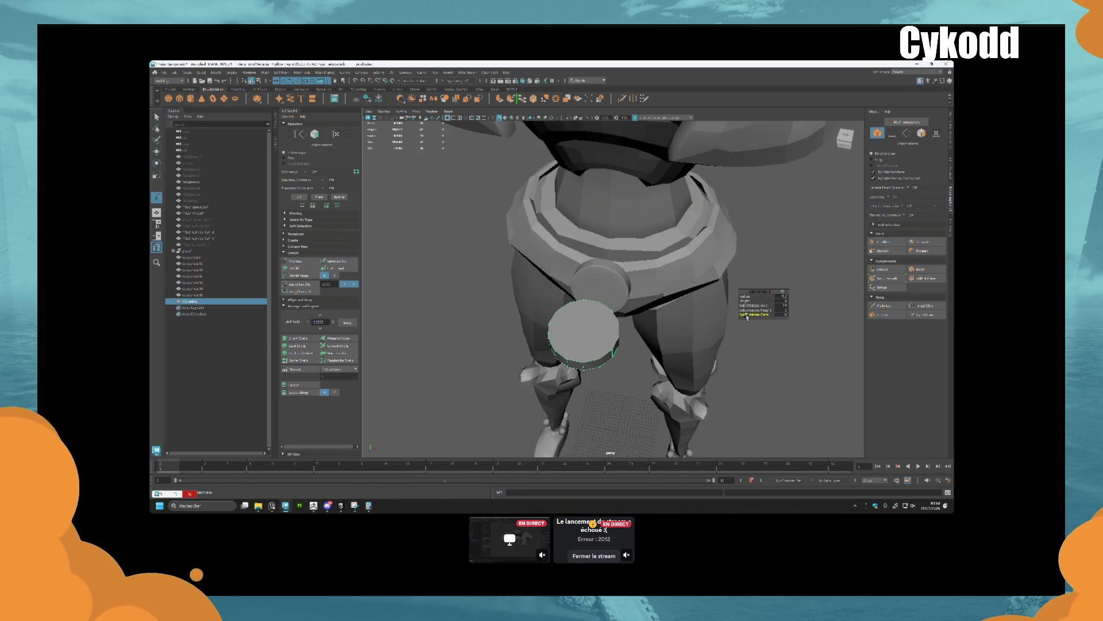
# Delete the cylinder's cap face to leave it open-ended
pyautogui.click(921, 133)
pyautogui.click(600, 327)
pyautogui.press('f')
pyautogui.scroll(-3, 600, 328)
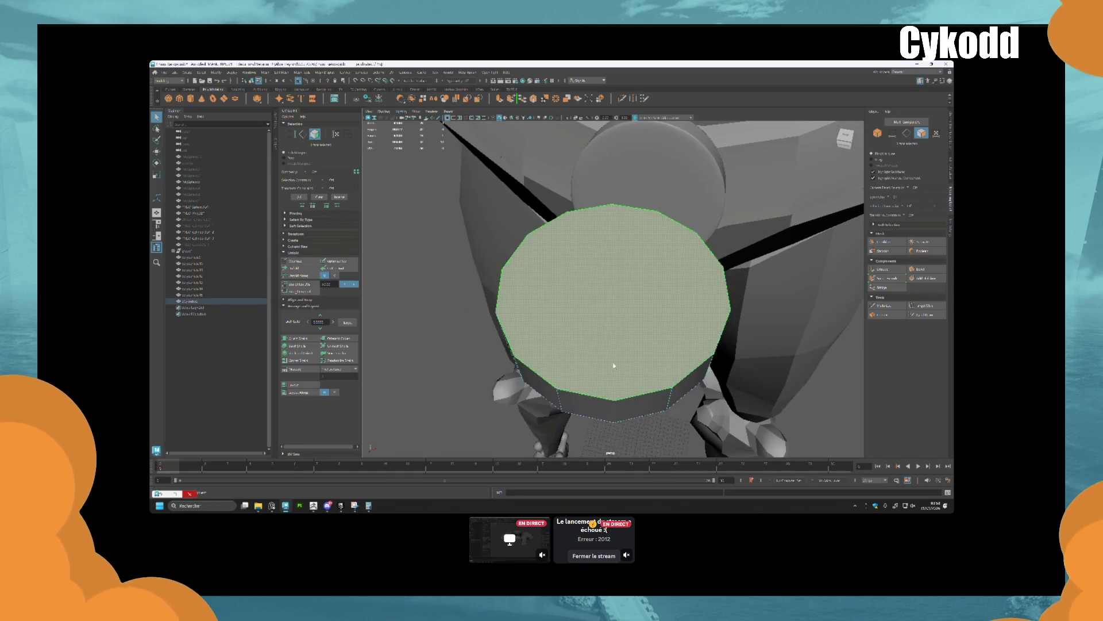
pyautogui.keyDown('alt'); pyautogui.moveTo(603, 362); pyautogui.dragTo(613, 337); pyautogui.keyUp('alt')
pyautogui.press('Delete')
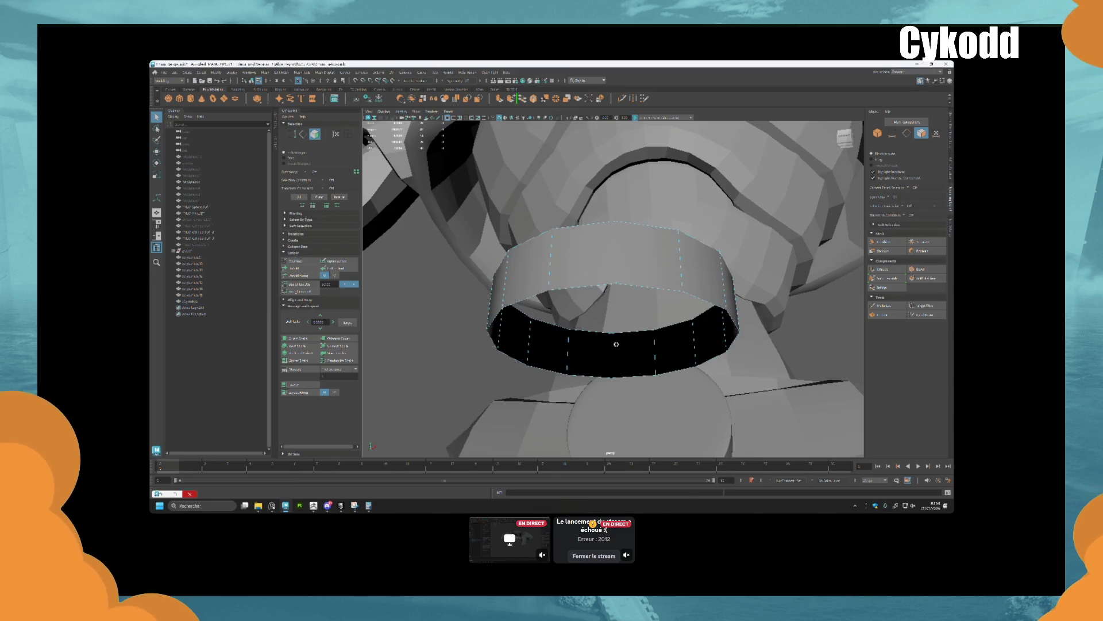
# Extrude the rim edges inward into a flat band
pyautogui.click(907, 133)
pyautogui.click(631, 338)
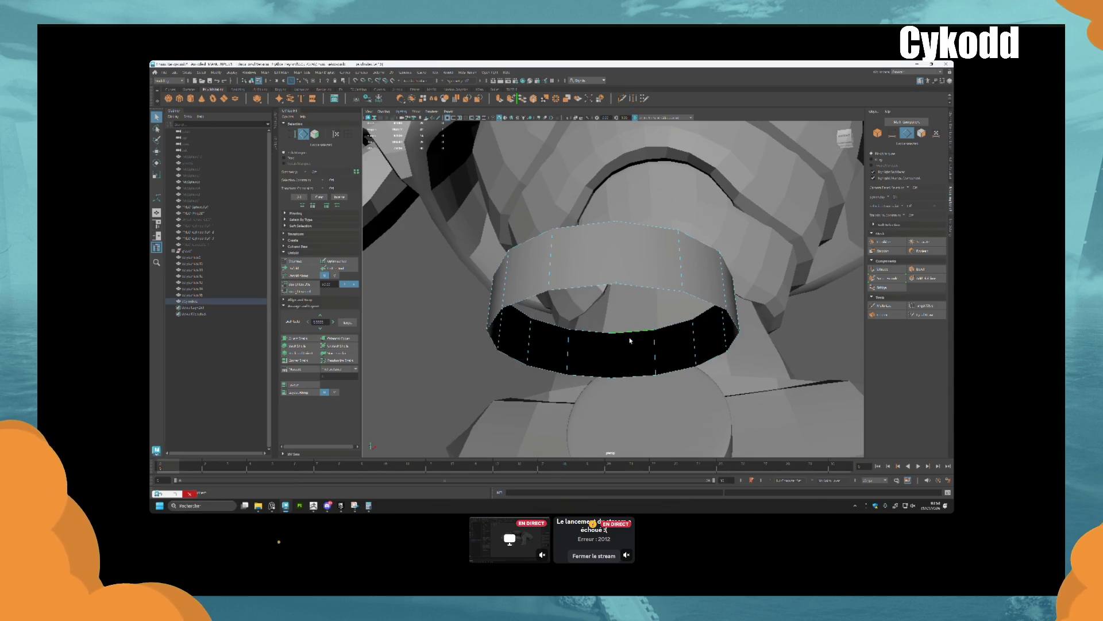
pyautogui.hotkey('ctrl', 'o')
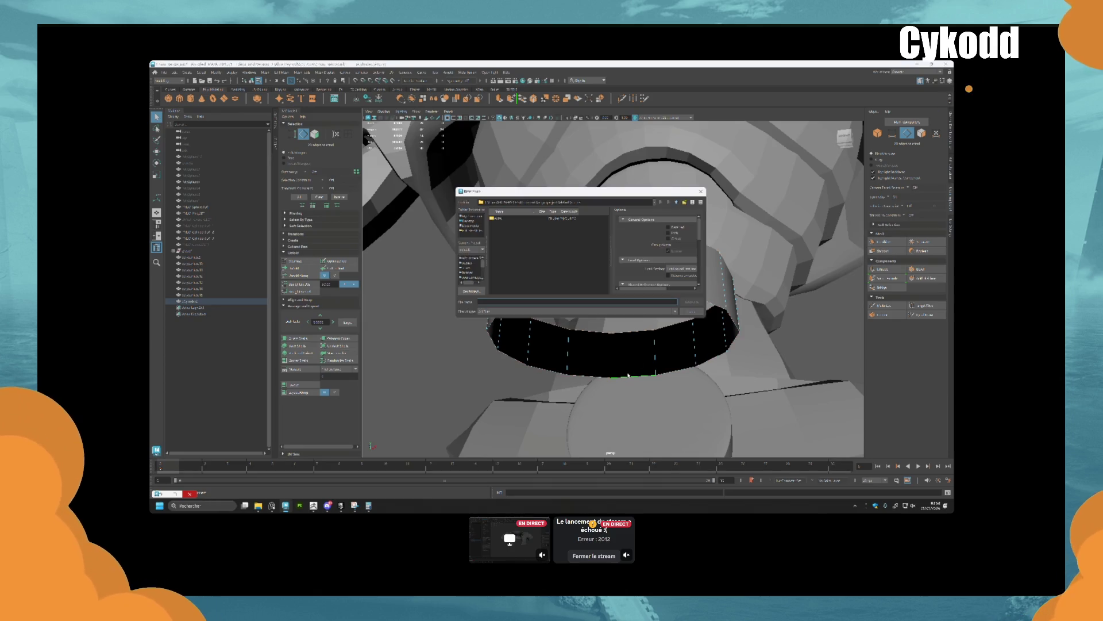
pyautogui.press('Escape')
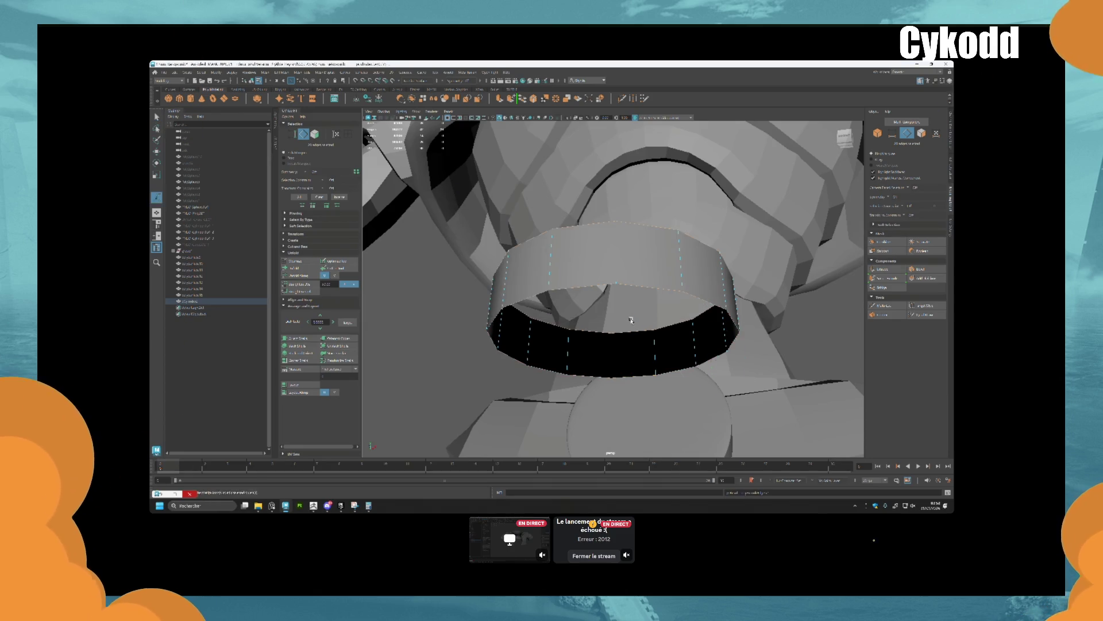
pyautogui.hotkey('ctrl', 'e')
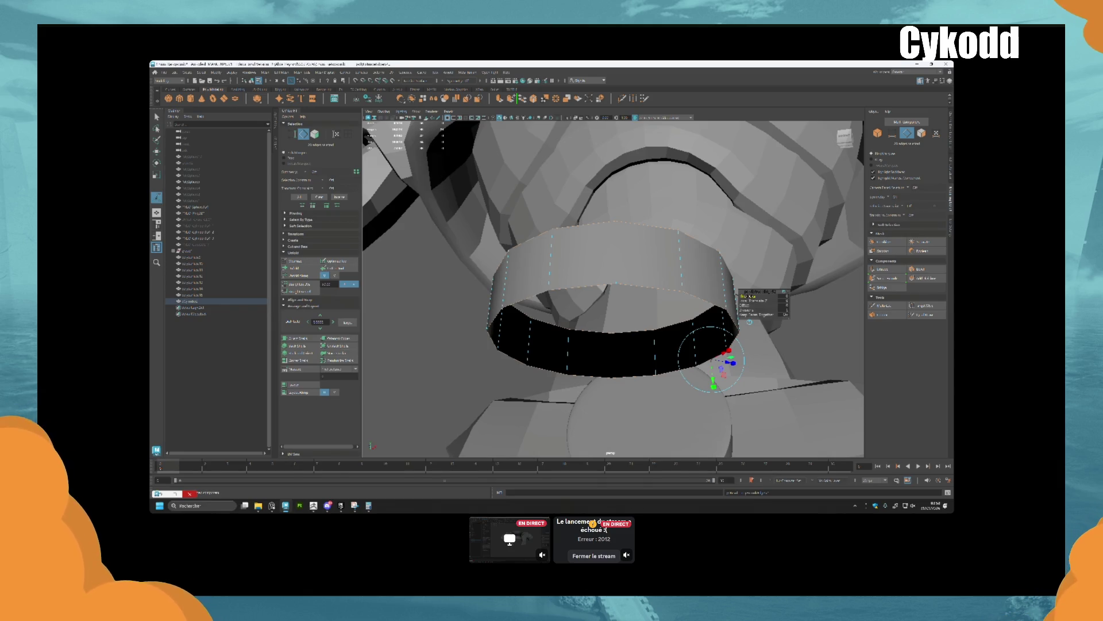
pyautogui.moveTo(729, 362); pyautogui.dragTo(642, 351)
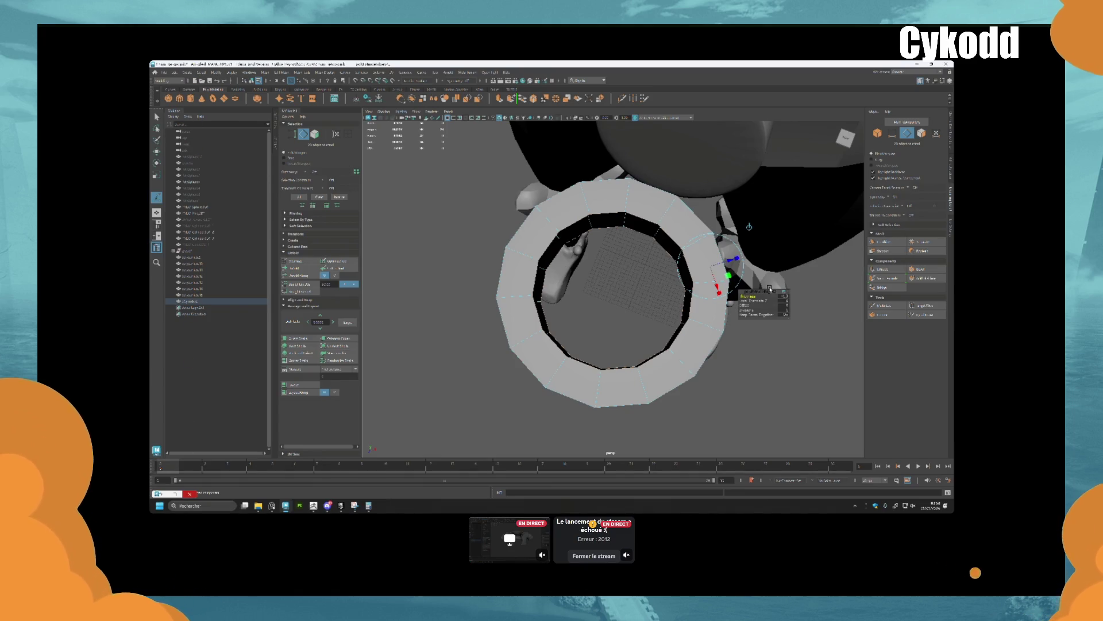
# Bridge the selected ring edges and return to edge selection
pyautogui.click(881, 287)
pyautogui.moveTo(695, 270)
pyautogui.keyDown('alt'); pyautogui.mouseDown()
pyautogui.moveTo(667, 272)
pyautogui.moveTo(667, 299)
pyautogui.moveTo(668, 271)
pyautogui.moveTo(681, 265)
pyautogui.mouseUp(); pyautogui.keyUp('alt')
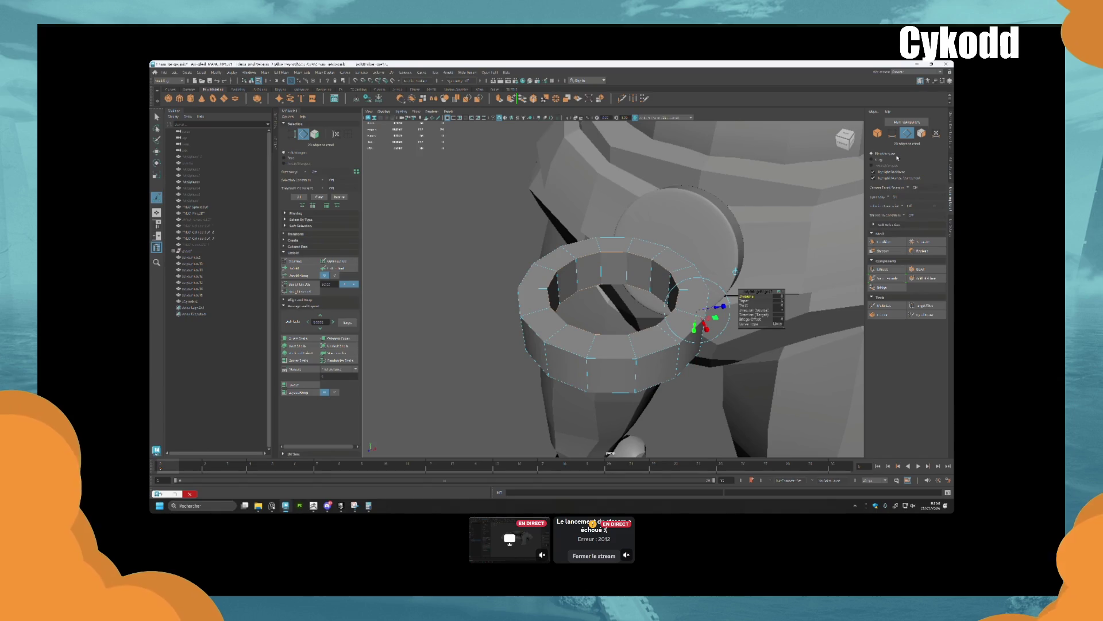
pyautogui.click(922, 135)
pyautogui.click(907, 133)
pyautogui.keyDown('alt'); pyautogui.moveTo(652, 246); pyautogui.dragTo(684, 366); pyautogui.keyUp('alt')
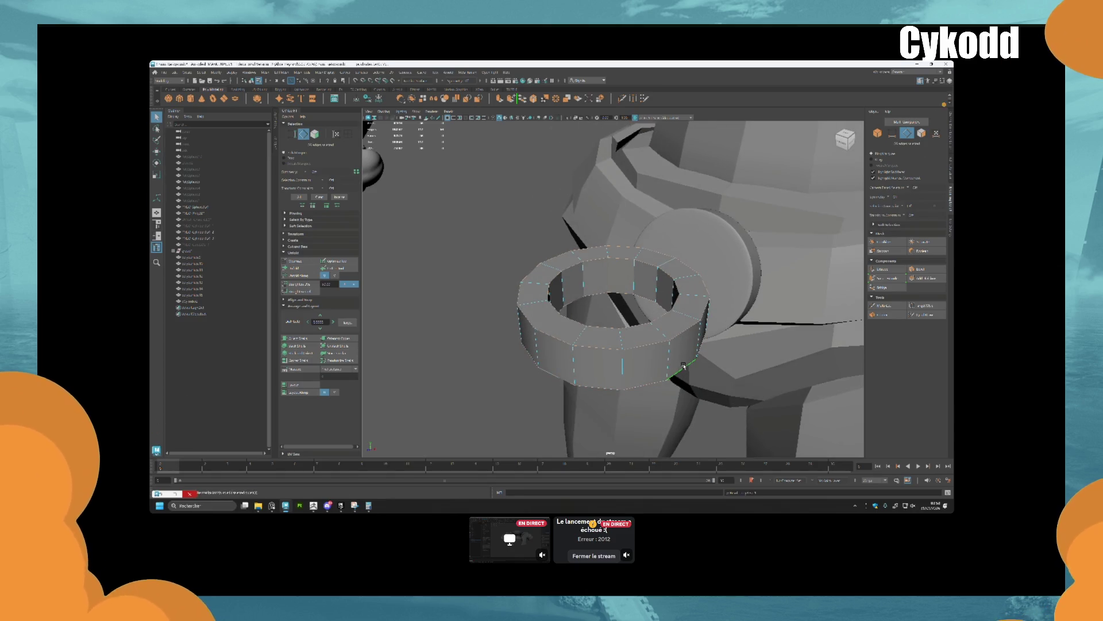
# Bevel the ring edges with extra segments, then return to object mode
pyautogui.hotkey('ctrl', 'b')
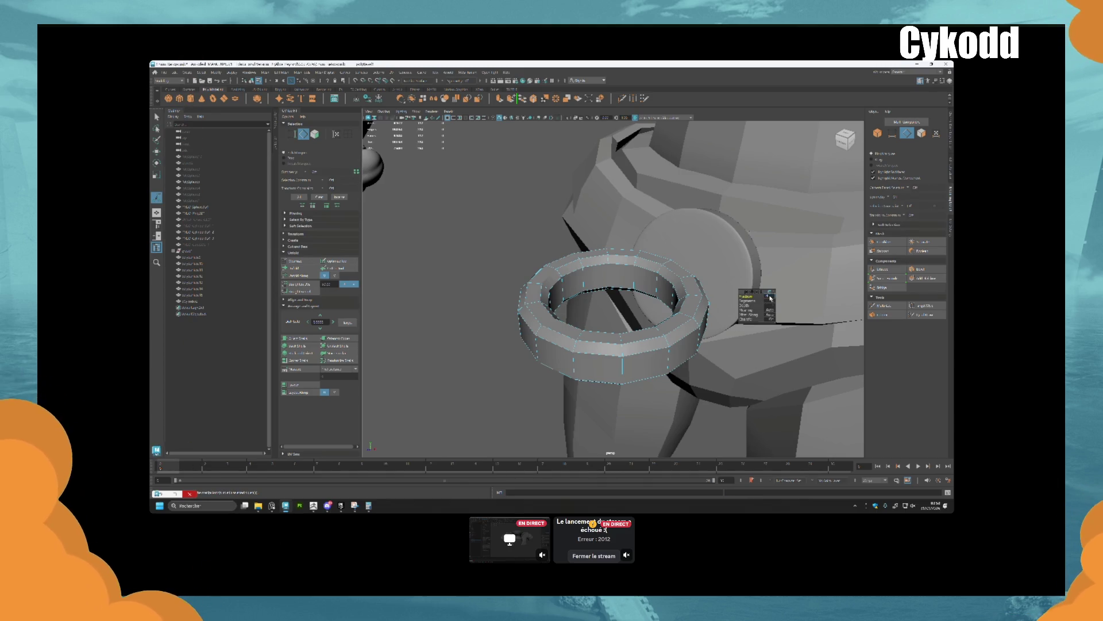
pyautogui.click(771, 298)
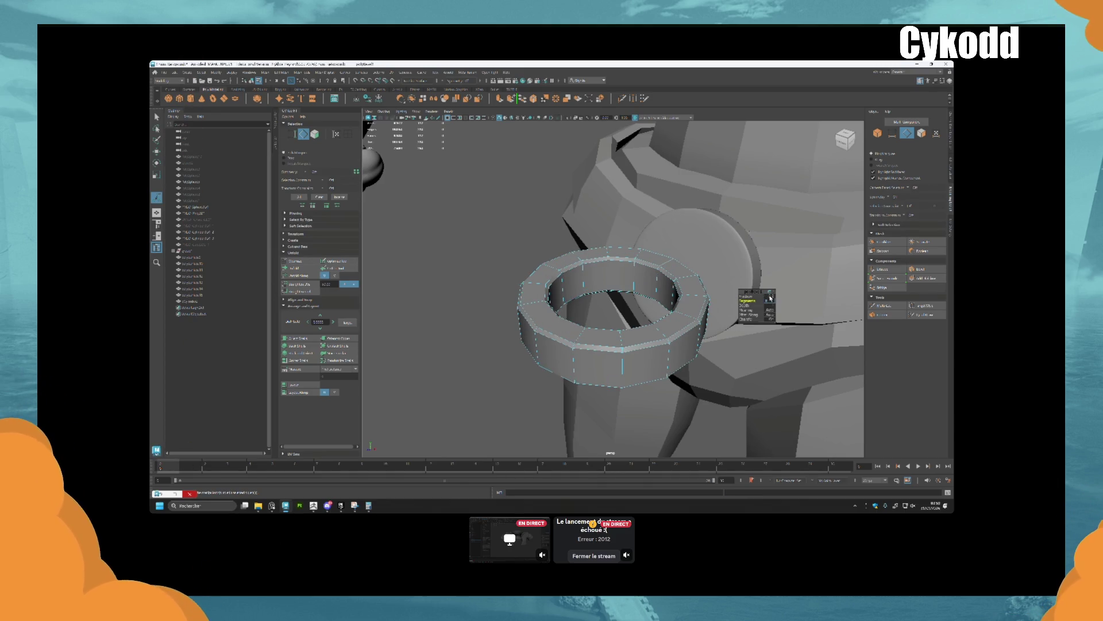
pyautogui.click(770, 298)
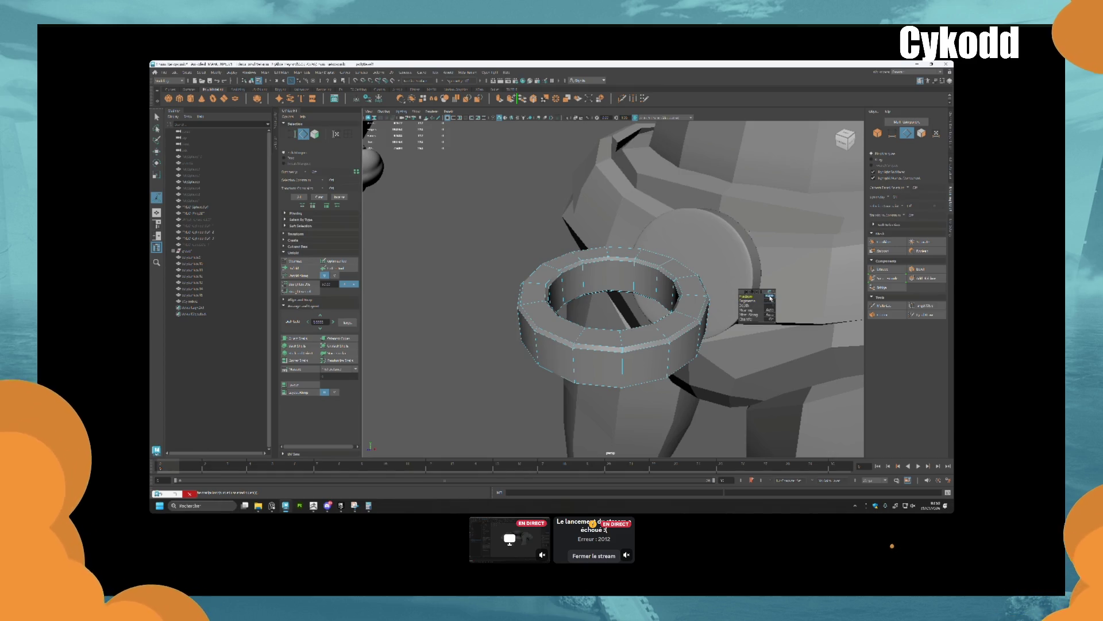
pyautogui.keyDown('alt'); pyautogui.moveTo(635, 339); pyautogui.dragTo(628, 333); pyautogui.keyUp('alt')
pyautogui.press('q')
pyautogui.moveTo(575, 229)
pyautogui.keyDown('alt'); pyautogui.mouseDown()
pyautogui.moveTo(644, 272)
pyautogui.moveTo(605, 349)
pyautogui.moveTo(636, 339)
pyautogui.moveTo(630, 320)
pyautogui.mouseUp(); pyautogui.keyUp('alt')
pyautogui.press('F8')
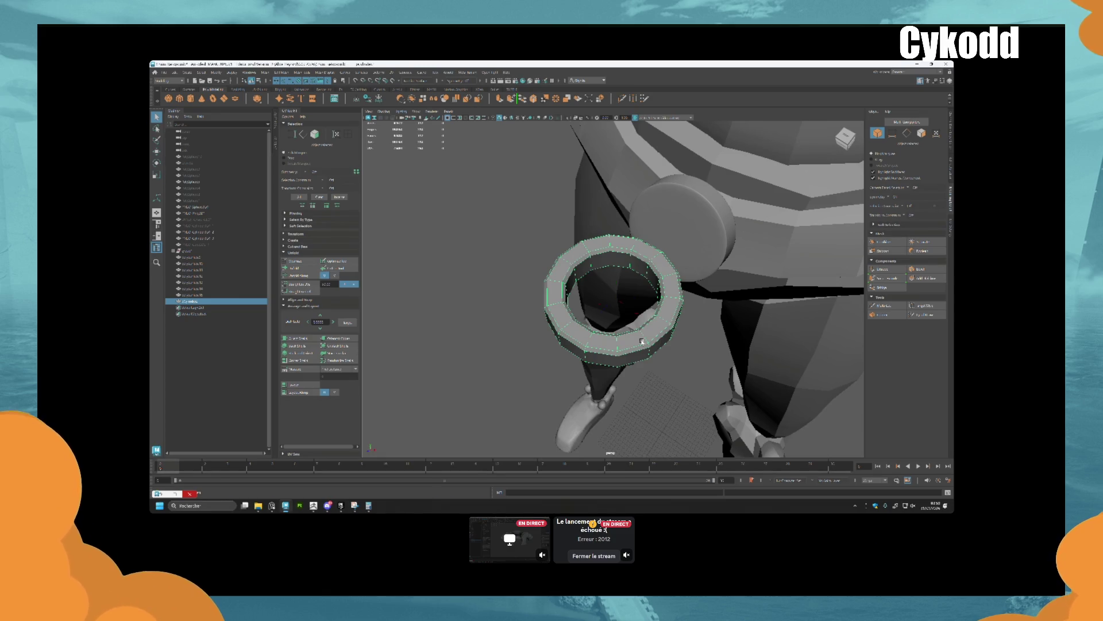
# Duplicate the ring and shrink the copy to sit inside the original
pyautogui.press('r')
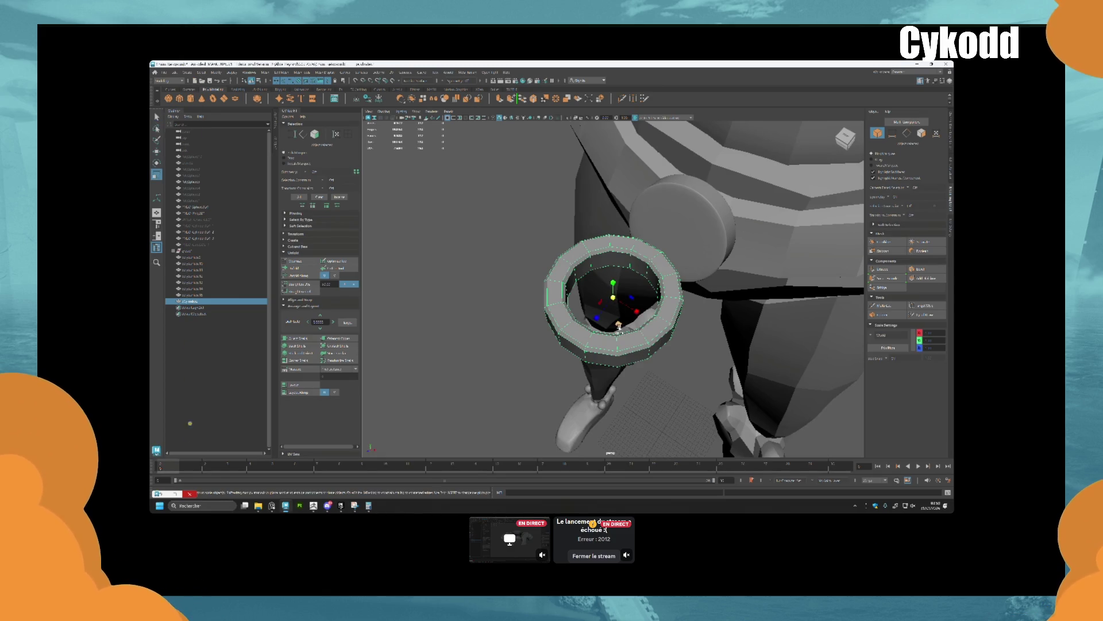
pyautogui.hotkey('ctrl', 'd')
pyautogui.moveTo(618, 326); pyautogui.dragTo(609, 323, button='middle')
pyautogui.scroll(2, 615, 298)
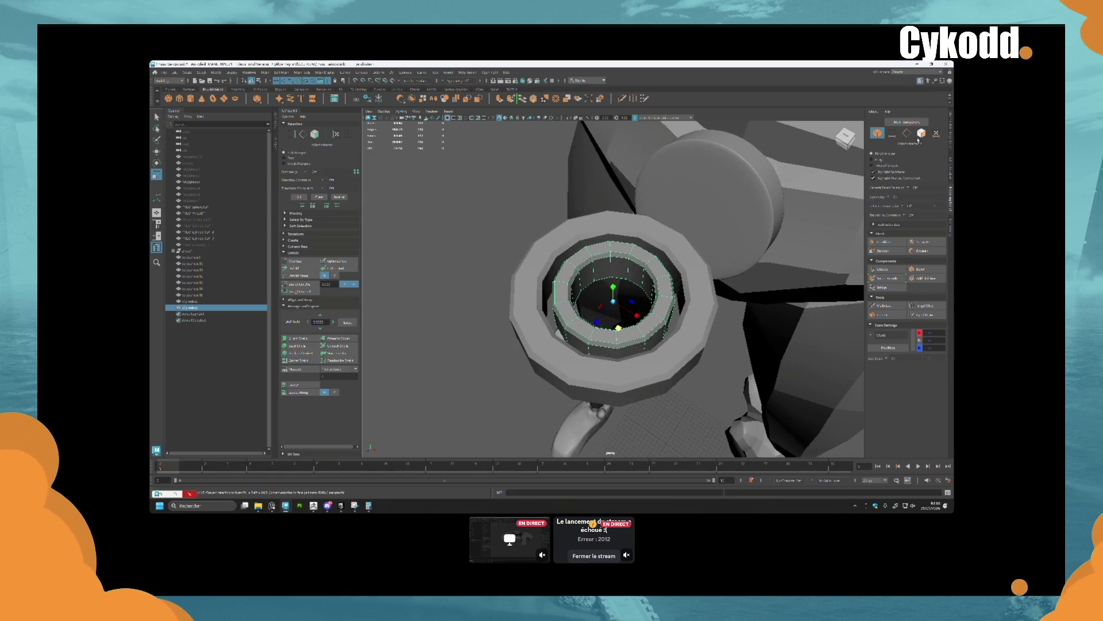
# Select and delete faces on the inner ring's left side
pyautogui.click(919, 136)
pyautogui.click(636, 260)
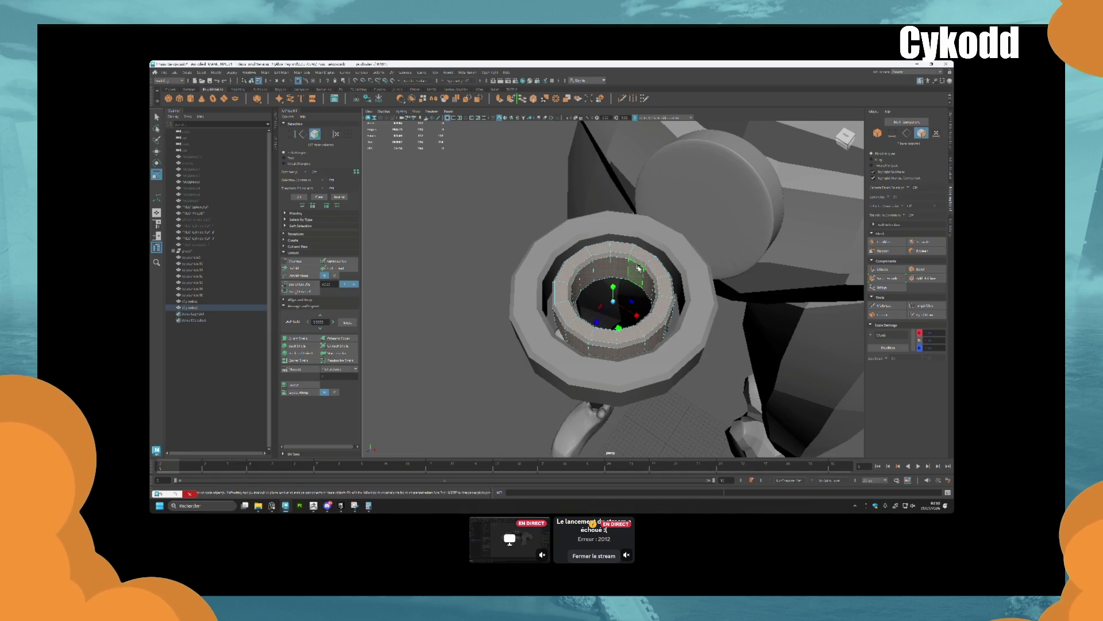
pyautogui.keyDown('alt'); pyautogui.moveTo(623, 255); pyautogui.dragTo(659, 306); pyautogui.keyUp('alt')
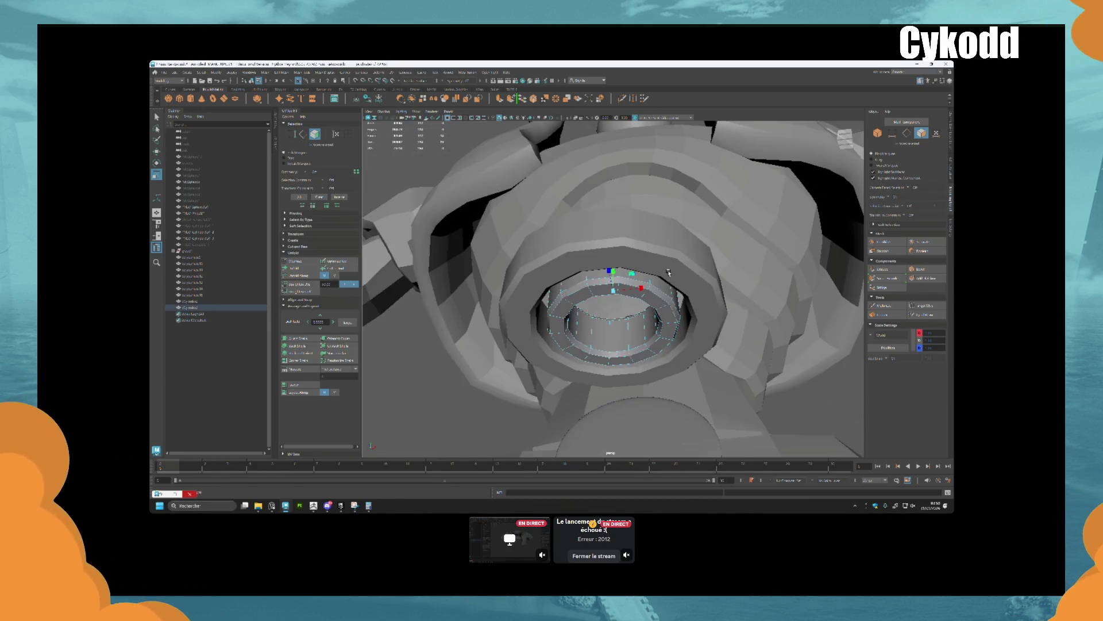
pyautogui.doubleClick(661, 325)
pyautogui.click(659, 332)
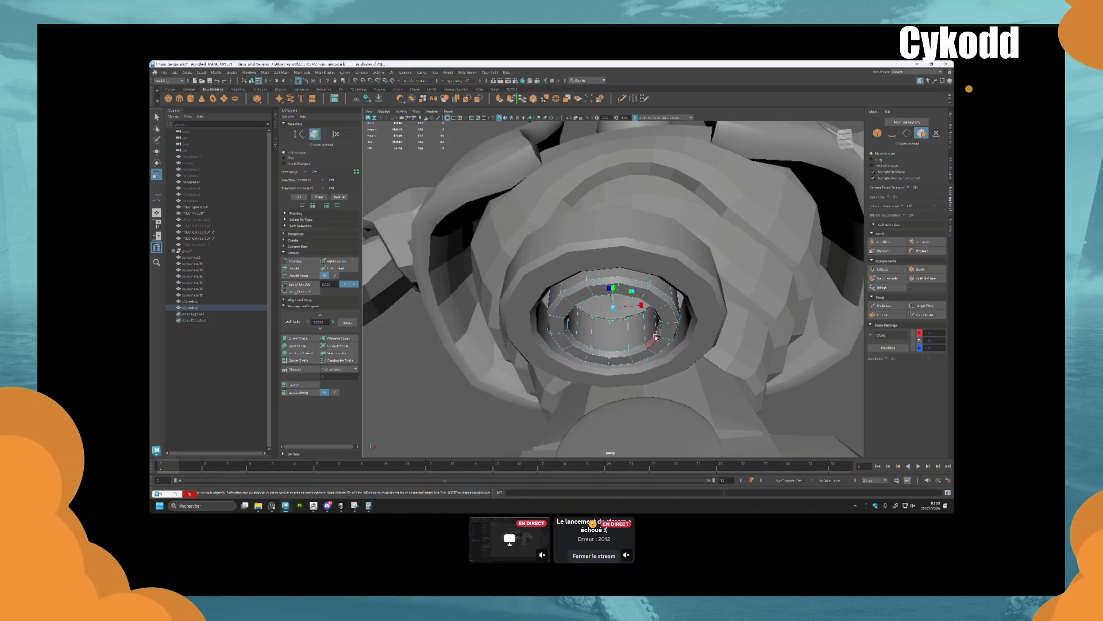
pyautogui.doubleClick(656, 337)
pyautogui.click(643, 343)
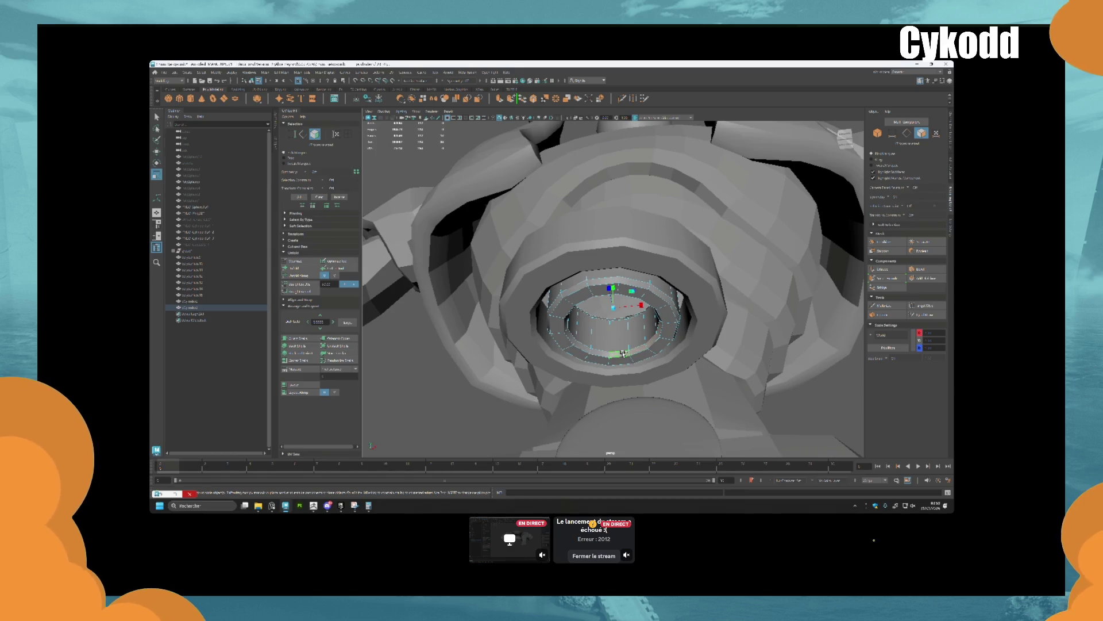
pyautogui.click(624, 353)
pyautogui.press('Delete')
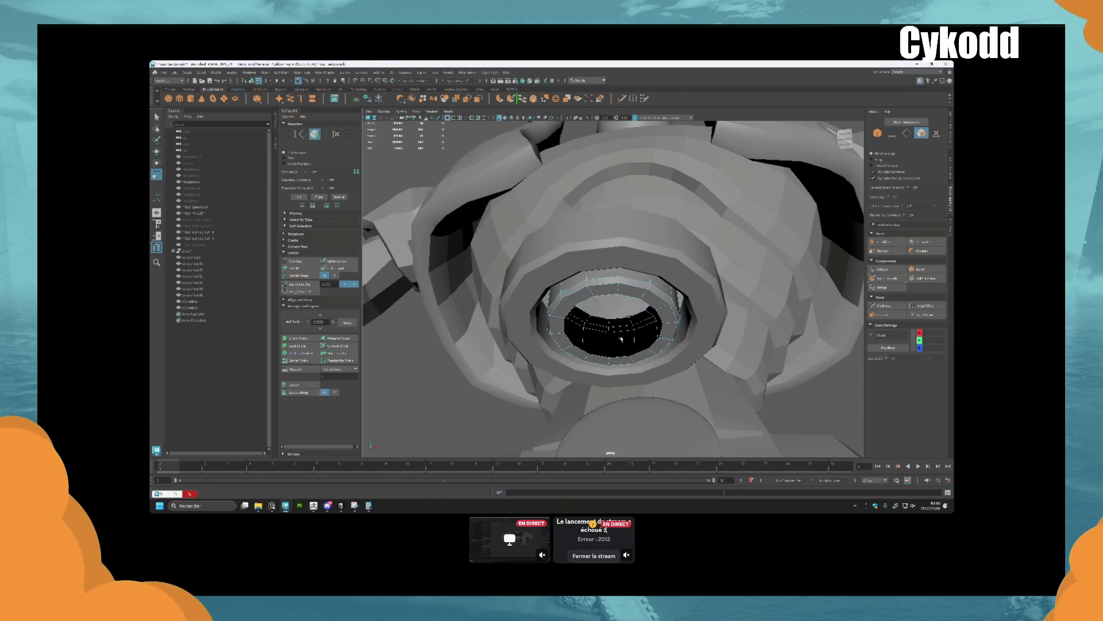
# Bridge the hole's border edges, then fill the open centre
pyautogui.click(908, 134)
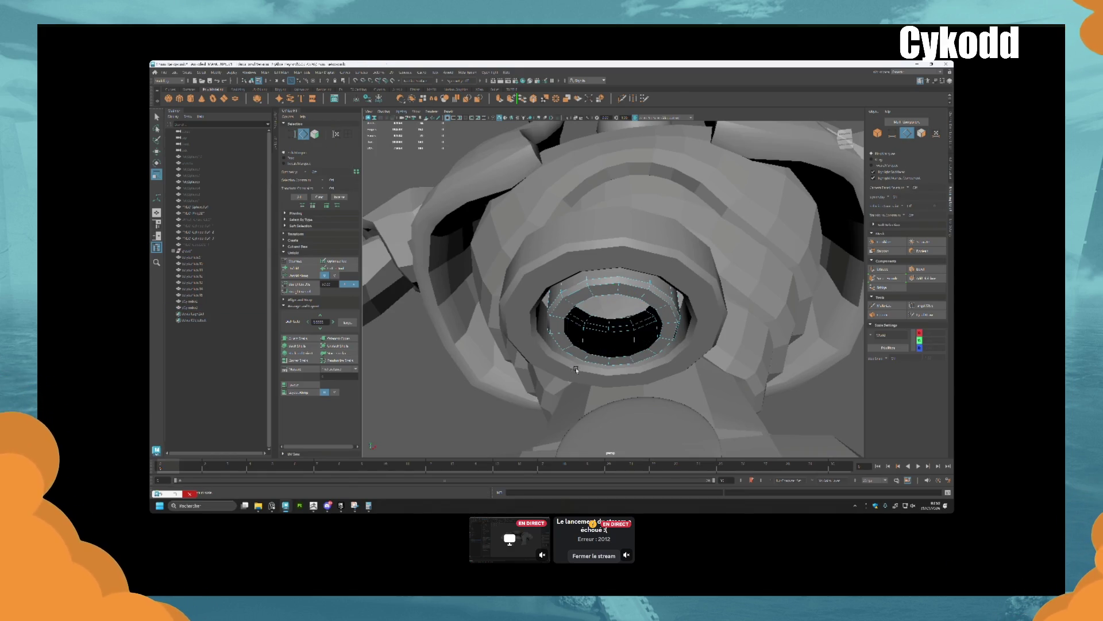
pyautogui.doubleClick(614, 359)
pyautogui.keyDown('alt'); pyautogui.moveTo(628, 338); pyautogui.dragTo(670, 324); pyautogui.keyUp('alt')
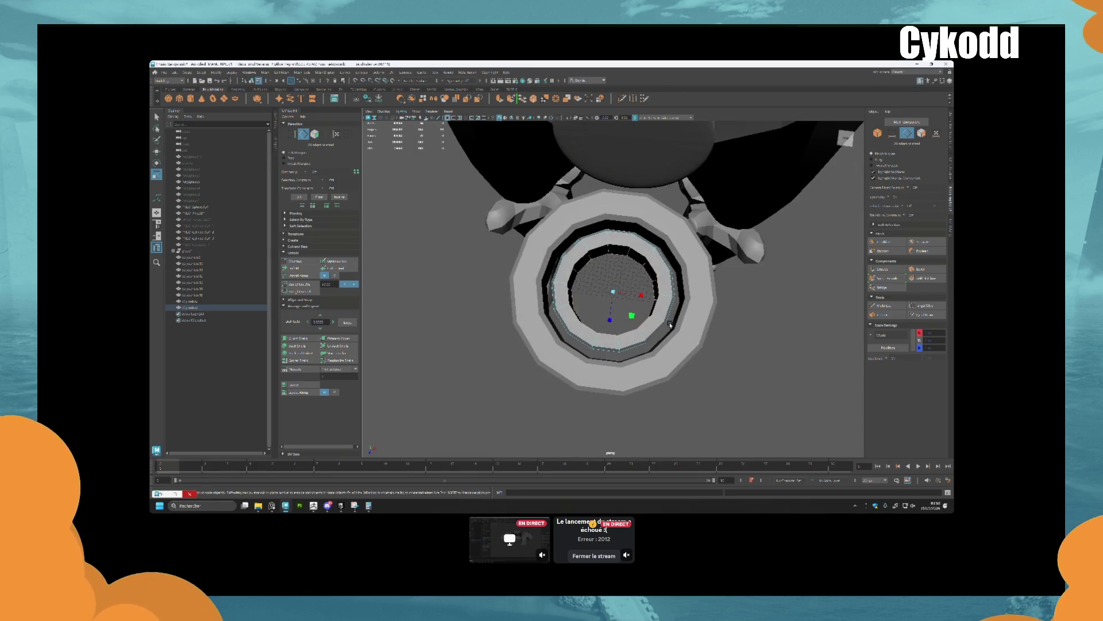
pyautogui.keyDown('alt'); pyautogui.moveTo(725, 265); pyautogui.dragTo(741, 287); pyautogui.keyUp('alt')
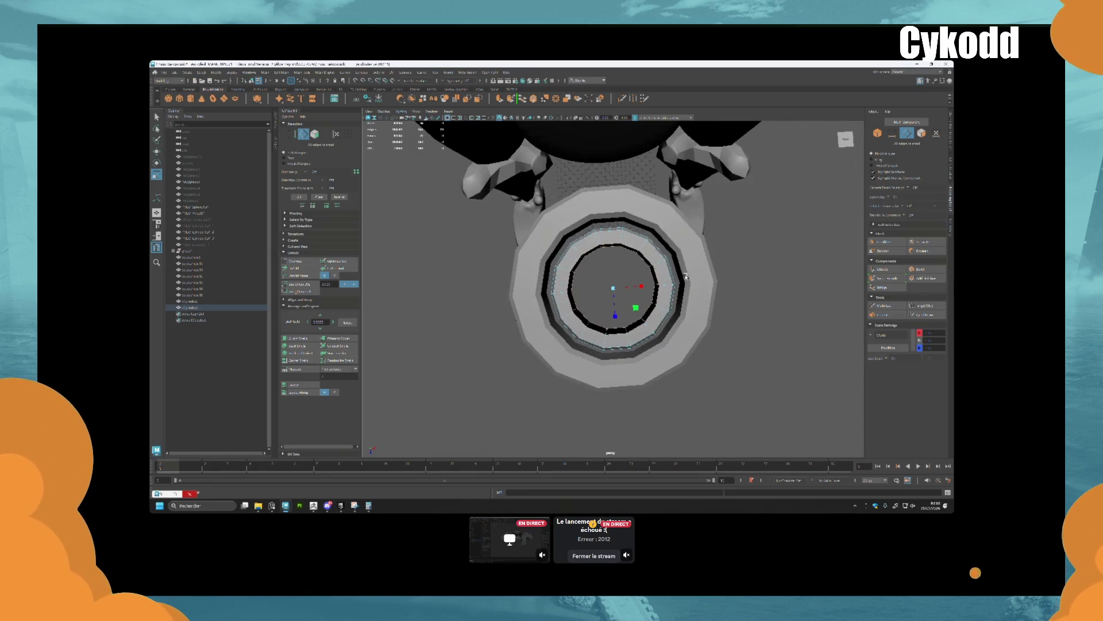
pyautogui.click(882, 286)
pyautogui.moveTo(650, 316)
pyautogui.keyDown('alt'); pyautogui.mouseDown()
pyautogui.moveTo(625, 329)
pyautogui.moveTo(636, 322)
pyautogui.mouseUp(); pyautogui.keyUp('alt')
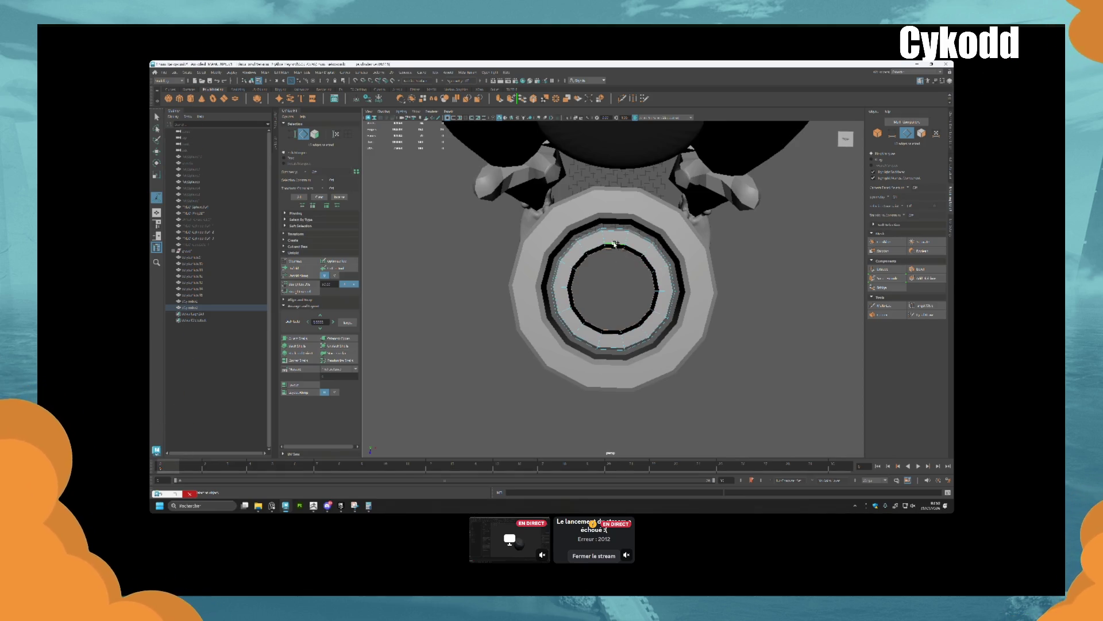
pyautogui.click(882, 286)
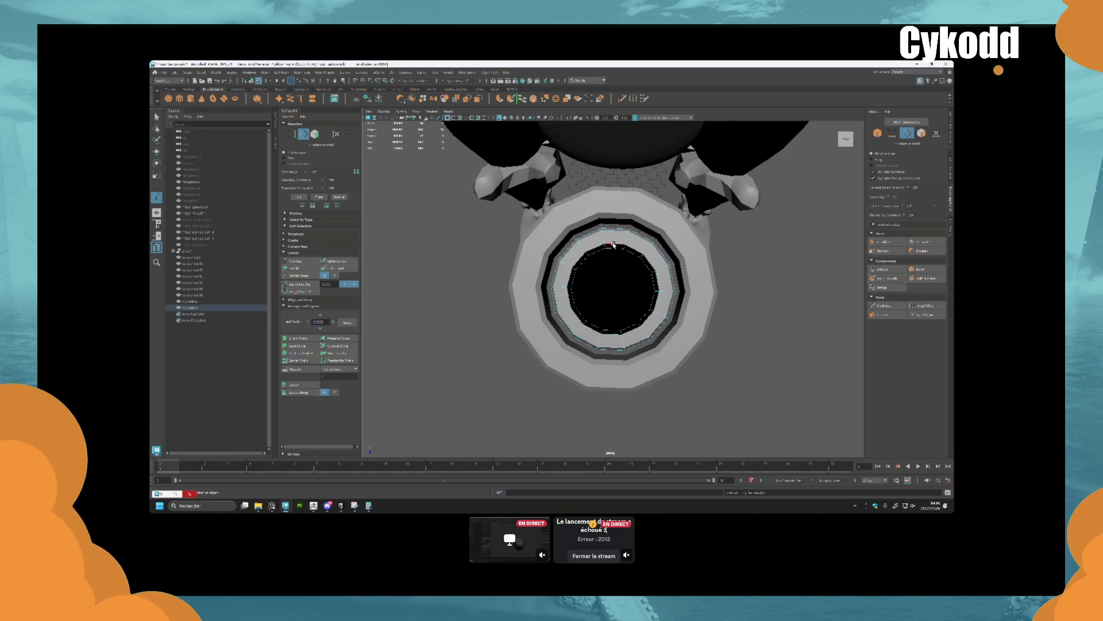
# Multi-Cut a vertical edge from the bottom to the top of the filled cap
pyautogui.hotkey('ctrl', 'shift', 'x')
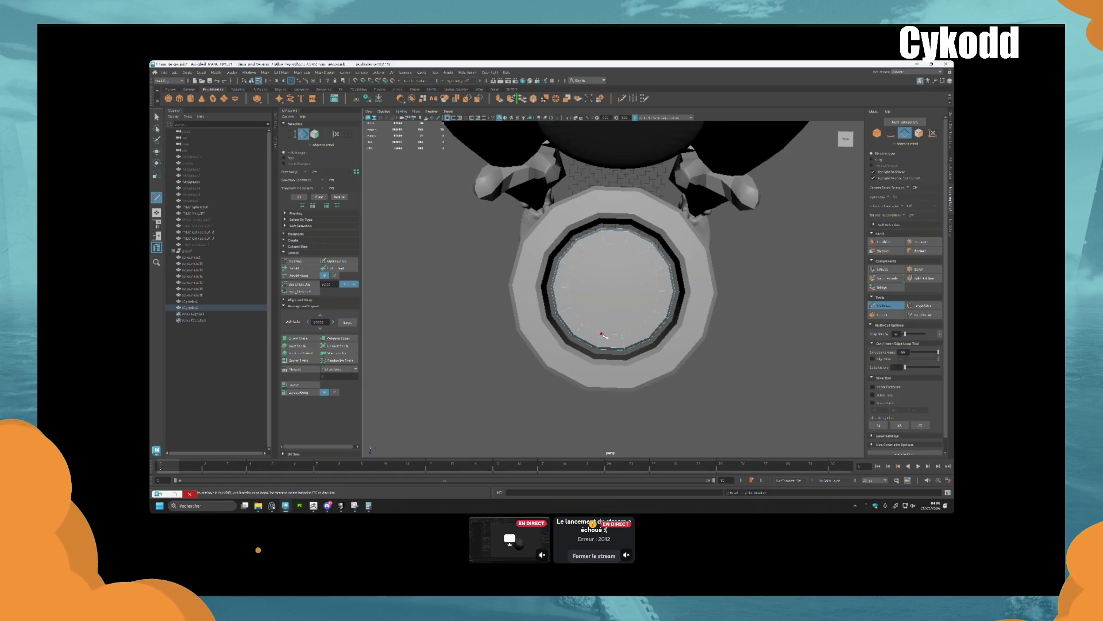
pyautogui.click(602, 334)
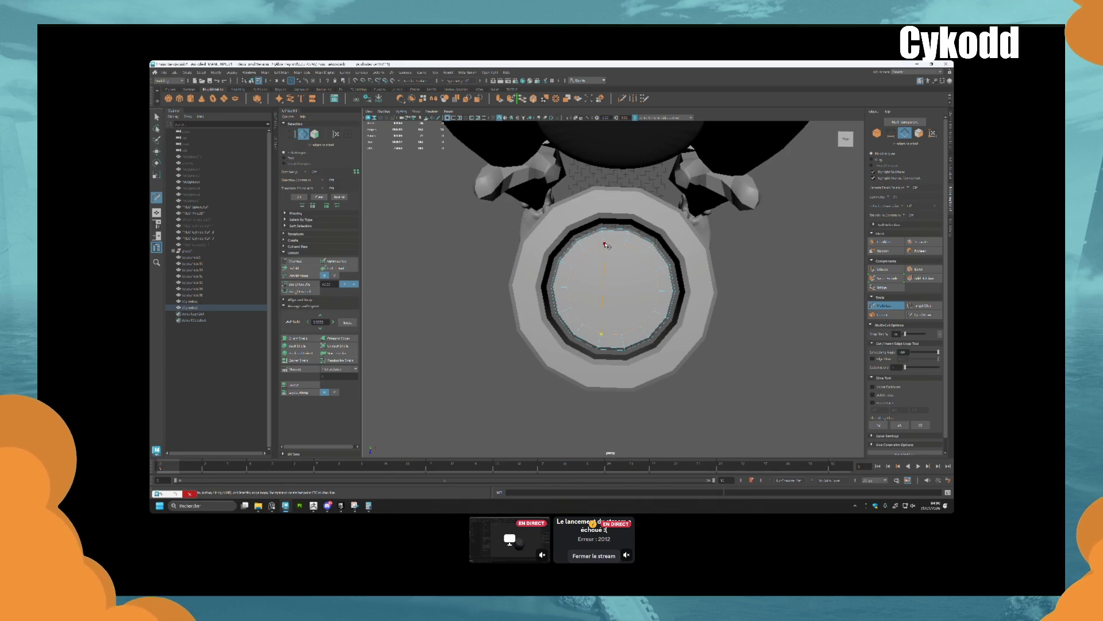
pyautogui.click(606, 246)
pyautogui.rightClick(606, 246)
pyautogui.click(621, 334)
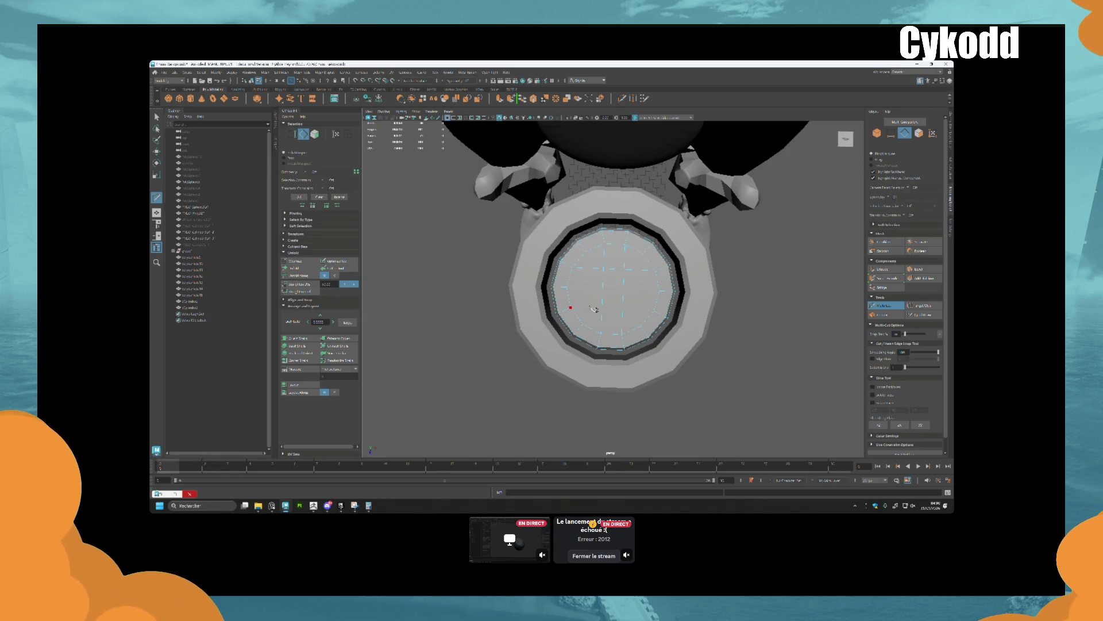
# Cut a horizontal edge across the cap from left to right
pyautogui.click(660, 291)
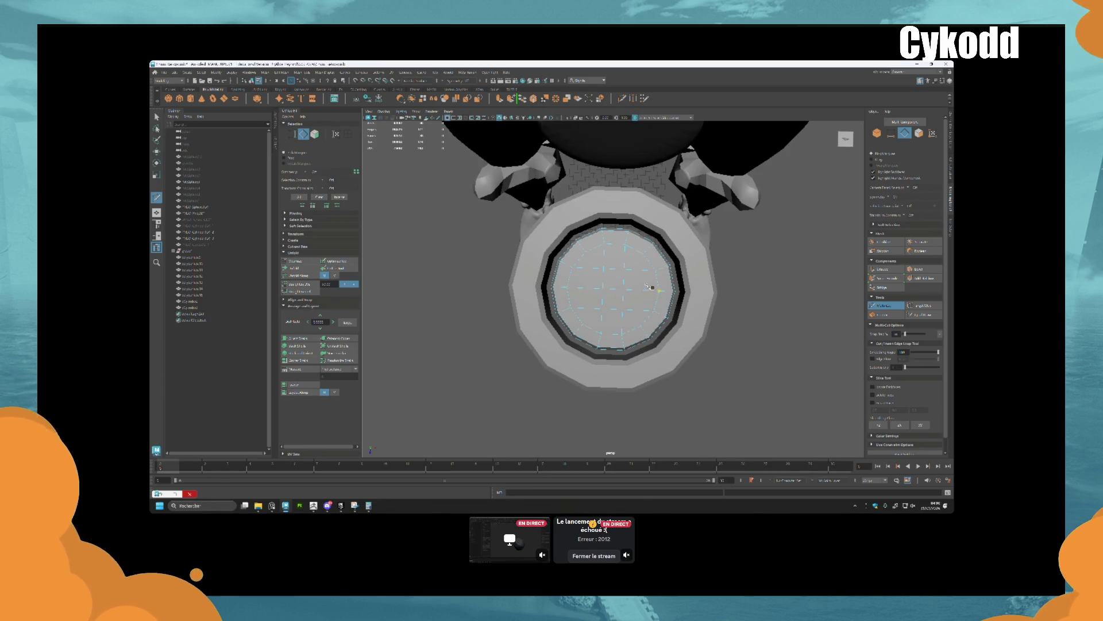
pyautogui.moveTo(645, 322)
pyautogui.keyDown('alt'); pyautogui.mouseDown()
pyautogui.moveTo(646, 313)
pyautogui.moveTo(643, 327)
pyautogui.mouseUp(); pyautogui.keyUp('alt')
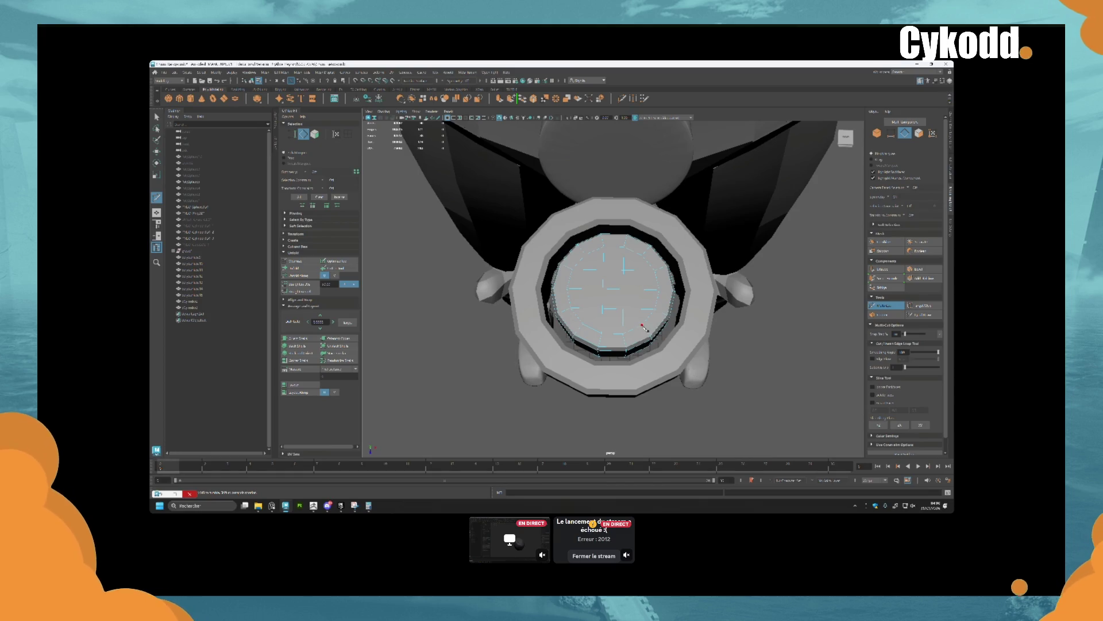
pyautogui.moveTo(641, 263)
pyautogui.keyDown('alt'); pyautogui.mouseDown()
pyautogui.moveTo(647, 276)
pyautogui.moveTo(619, 254)
pyautogui.mouseUp(); pyautogui.keyUp('alt')
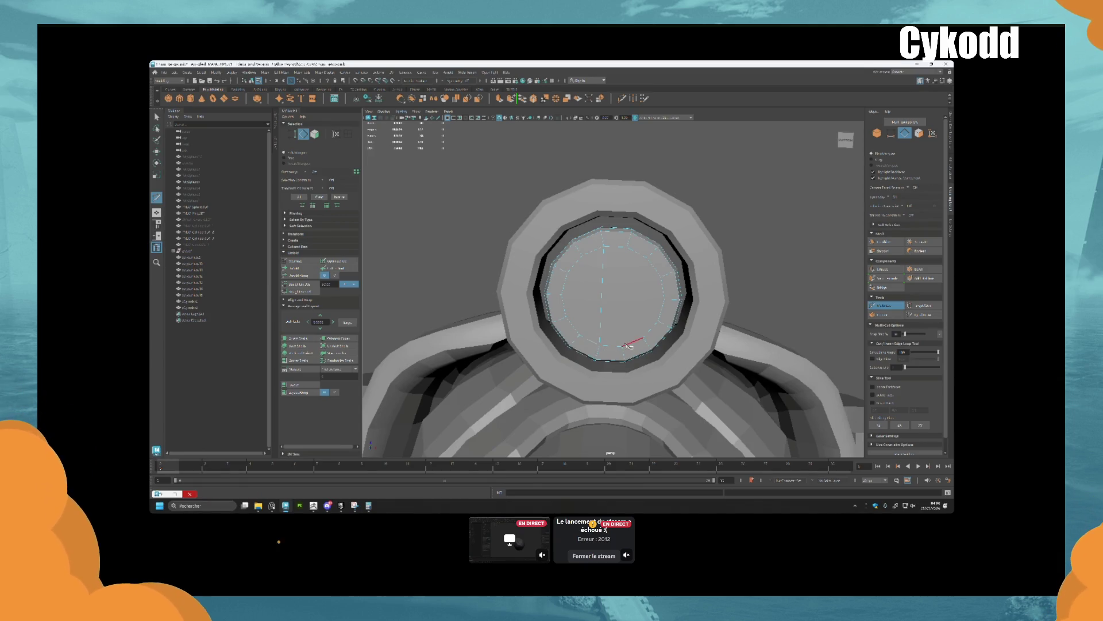
pyautogui.click(623, 346)
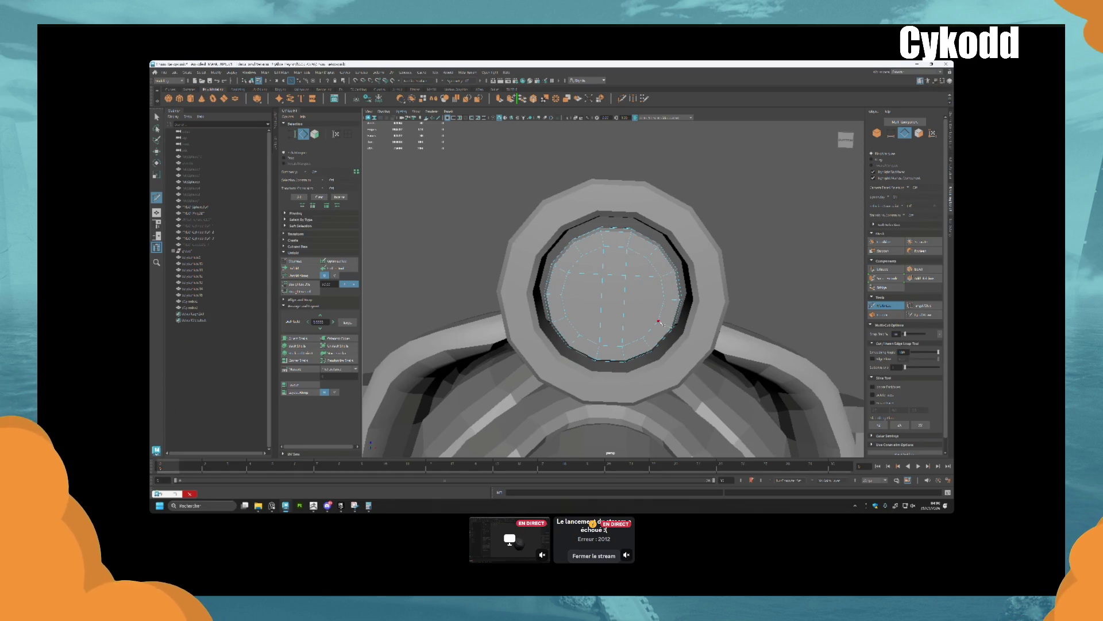
pyautogui.click(567, 319)
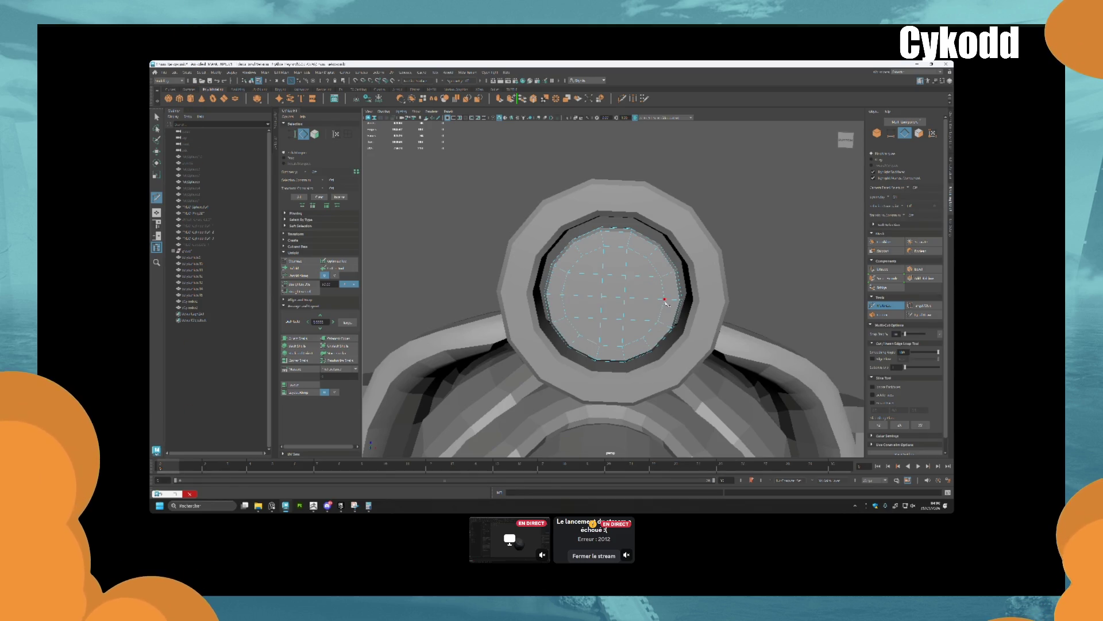
pyautogui.scroll(-2, 666, 309)
pyautogui.keyDown('alt'); pyautogui.moveTo(666, 309); pyautogui.dragTo(742, 291); pyautogui.keyUp('alt')
# Resize the inner disc to fit within the ring
pyautogui.press('w')
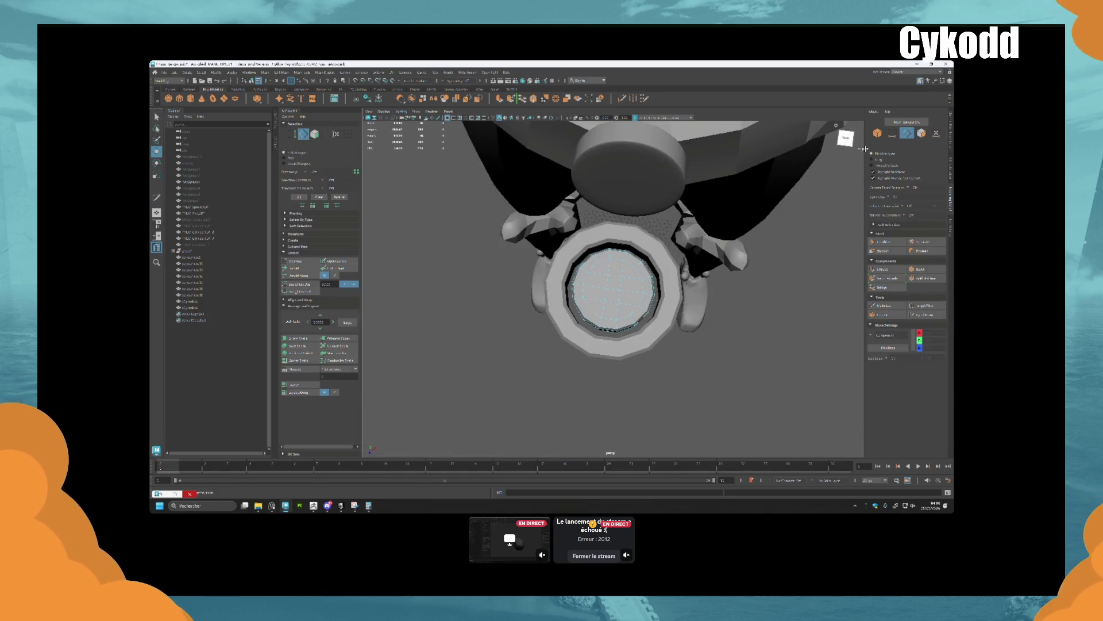
pyautogui.press('F8')
pyautogui.click(851, 152)
pyautogui.press('r')
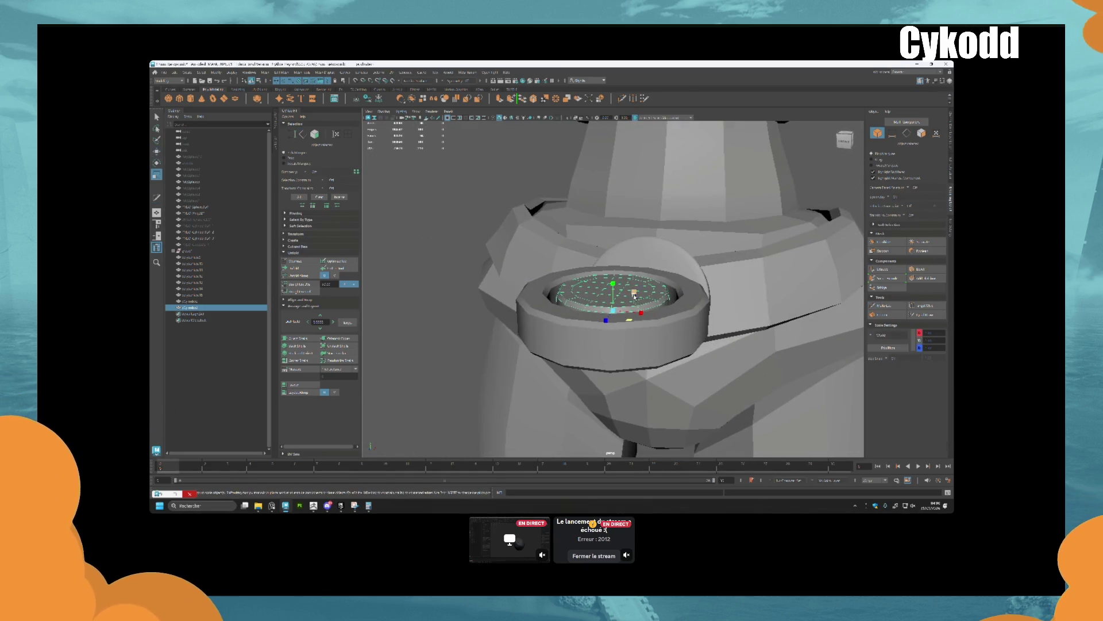
pyautogui.moveTo(614, 316)
pyautogui.mouseDown()
pyautogui.moveTo(648, 309)
pyautogui.moveTo(614, 284)
pyautogui.moveTo(592, 297)
pyautogui.moveTo(604, 282)
pyautogui.mouseUp()
pyautogui.press('w')
pyautogui.press('r')
pyautogui.press('w')
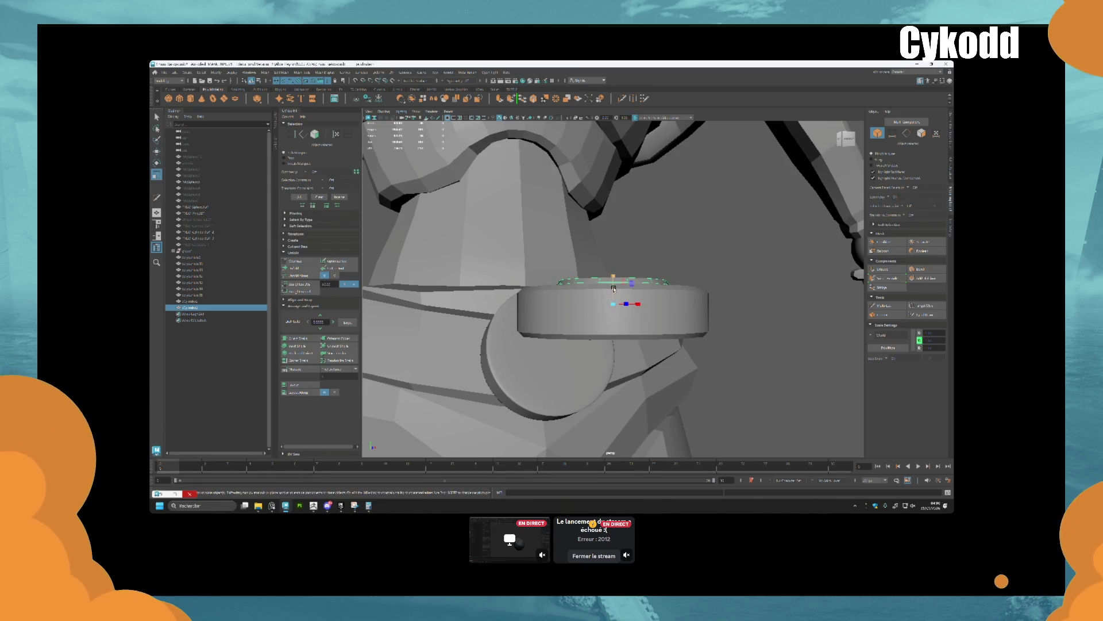
pyautogui.press('r')
pyautogui.press('F8')
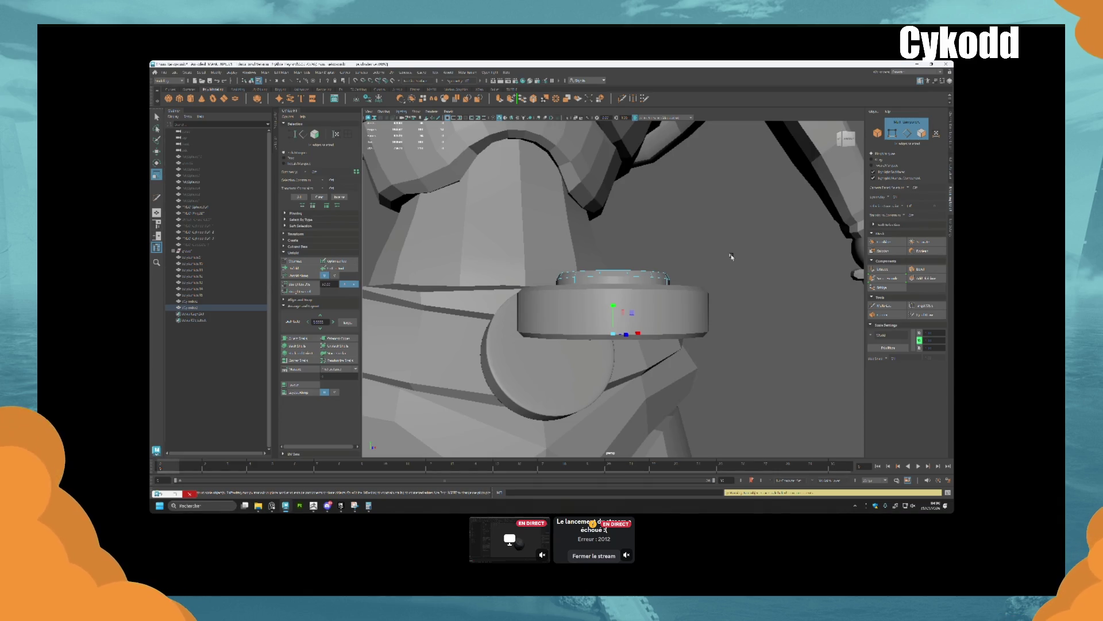
# Remove the inner sphere from inside the ring
pyautogui.moveTo(732, 257)
pyautogui.keyDown('alt'); pyautogui.mouseDown()
pyautogui.moveTo(639, 331)
pyautogui.moveTo(635, 305)
pyautogui.mouseUp(); pyautogui.keyUp('alt')
pyautogui.click(640, 331)
pyautogui.press('f')
pyautogui.press('e')
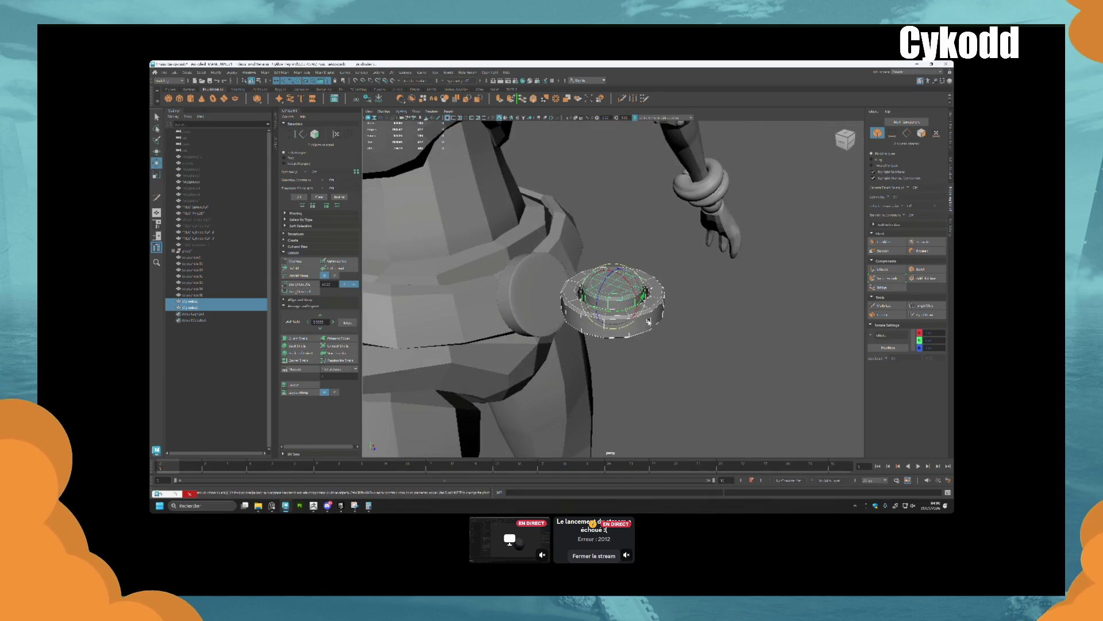
pyautogui.click(635, 296)
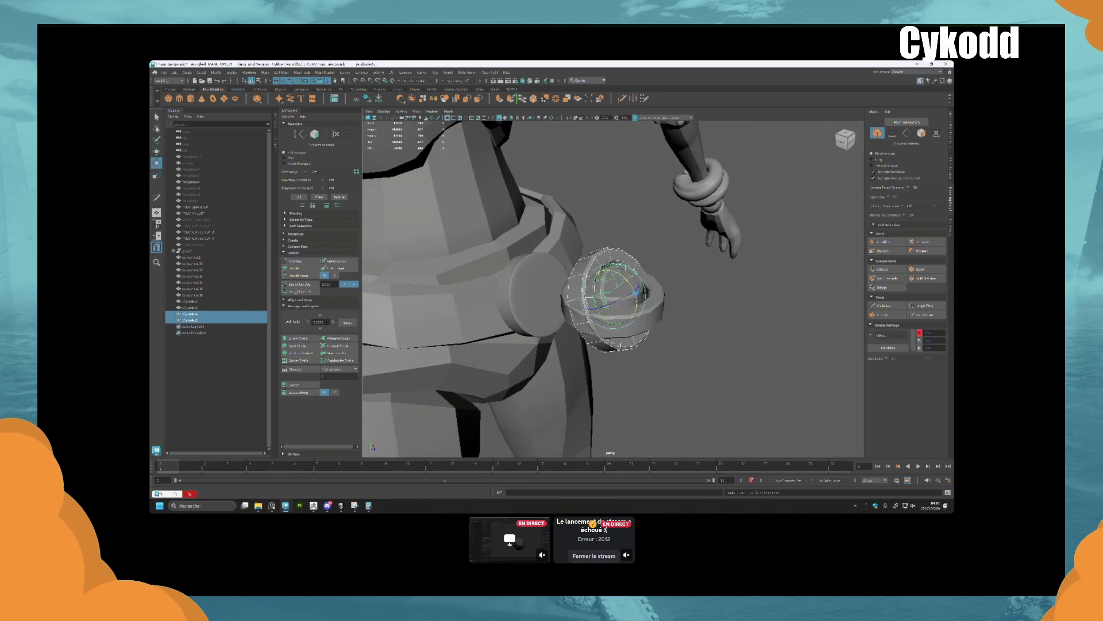
pyautogui.hotkey('ctrl', 'z')
# Rotate the disc about 90° so it faces sideways
pyautogui.press('w')
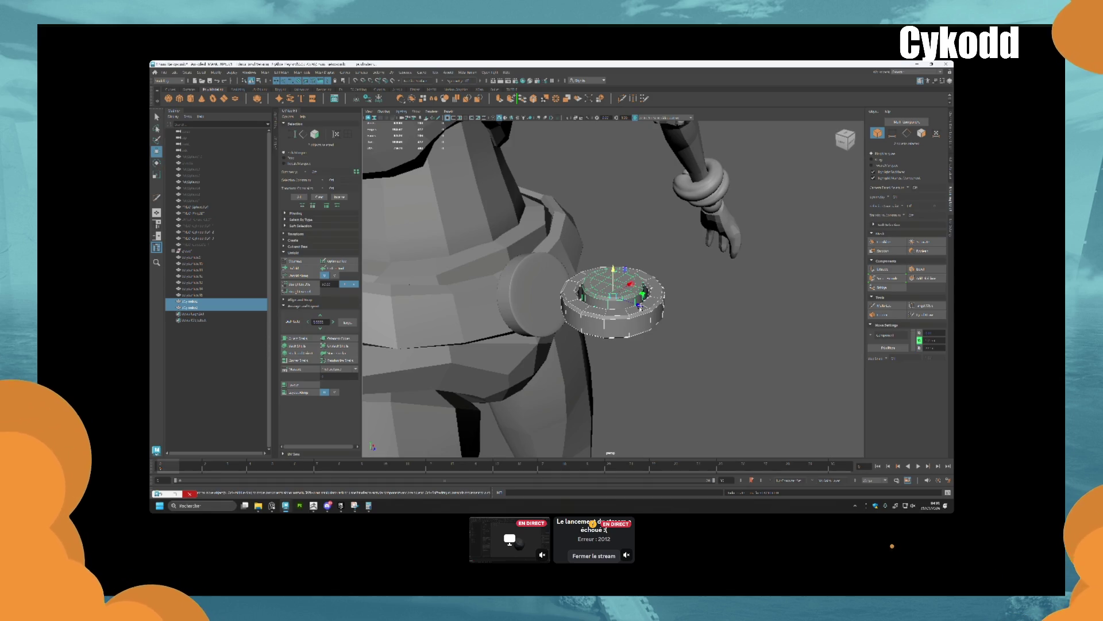
pyautogui.press('e')
pyautogui.moveTo(635, 278)
pyautogui.mouseDown()
pyautogui.moveTo(641, 326)
pyautogui.moveTo(644, 306)
pyautogui.moveTo(623, 290)
pyautogui.moveTo(503, 324)
pyautogui.mouseUp()
pyautogui.press('w')
# Select the disc together with the inner ring pieces
pyautogui.click(494, 336)
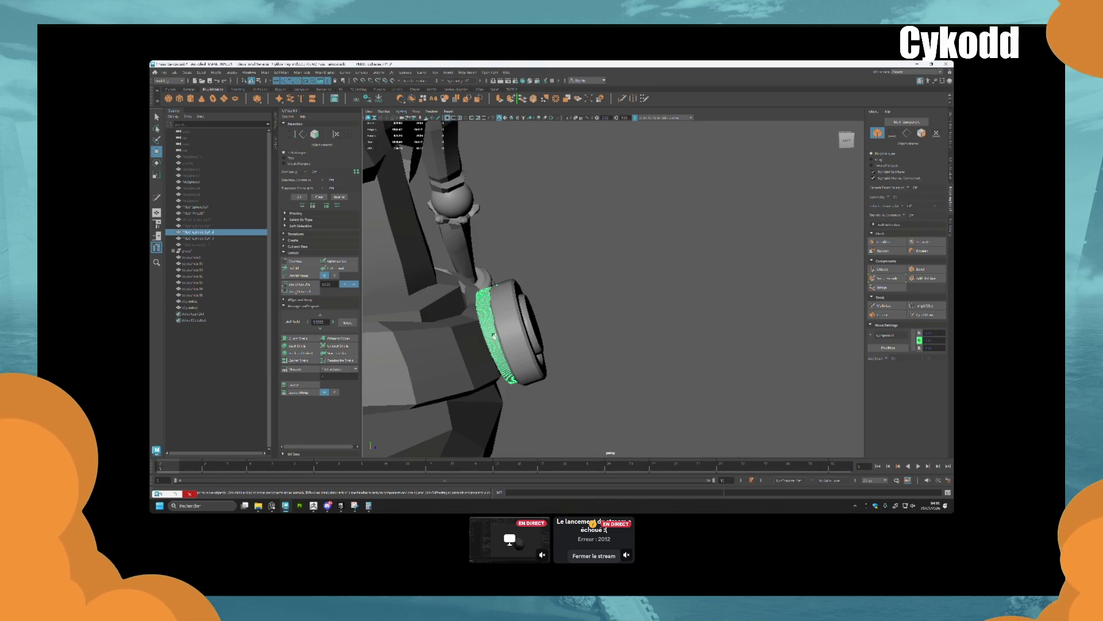
pyautogui.click(540, 332)
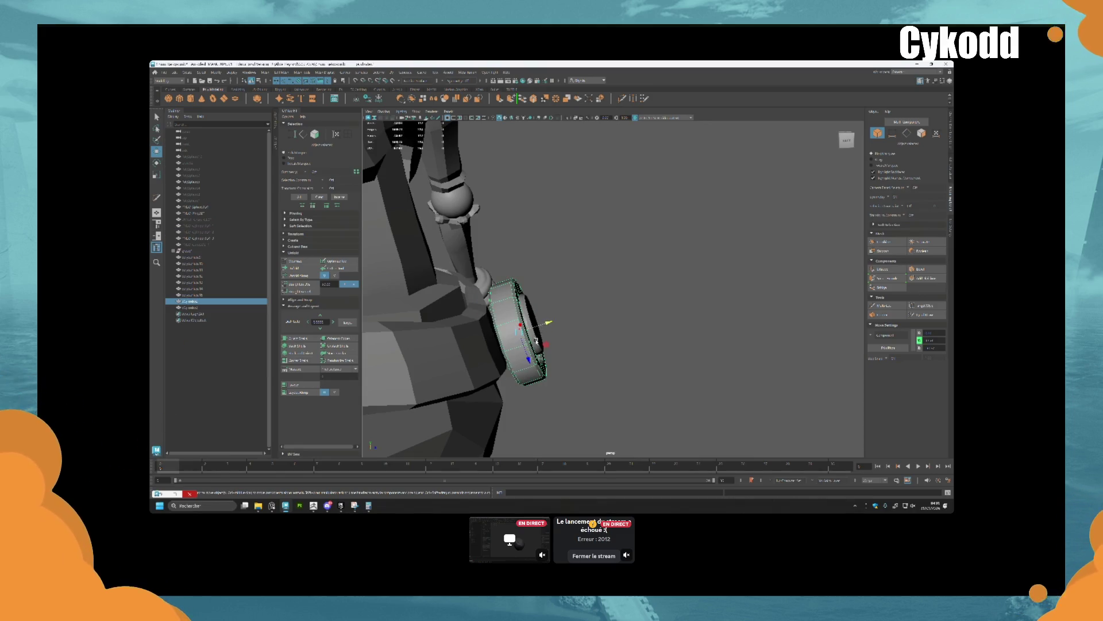
pyautogui.keyDown('shift'); pyautogui.click(536, 342); pyautogui.keyUp('shift')
pyautogui.moveTo(536, 342)
pyautogui.keyDown('alt'); pyautogui.mouseDown()
pyautogui.moveTo(559, 352)
pyautogui.moveTo(506, 335)
pyautogui.moveTo(468, 340)
pyautogui.moveTo(650, 320)
pyautogui.moveTo(507, 354)
pyautogui.moveTo(524, 377)
pyautogui.mouseUp(); pyautogui.keyUp('alt')
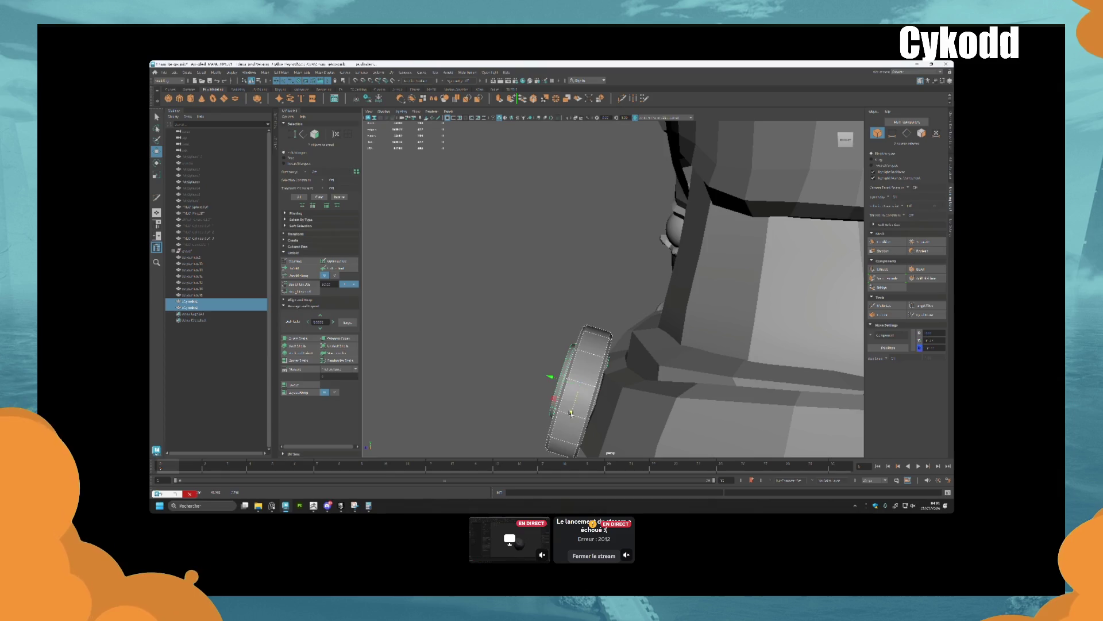
pyautogui.click(550, 379)
pyautogui.moveTo(547, 377)
pyautogui.keyDown('alt'); pyautogui.mouseDown()
pyautogui.moveTo(537, 389)
pyautogui.moveTo(586, 387)
pyautogui.mouseUp(); pyautogui.keyUp('alt')
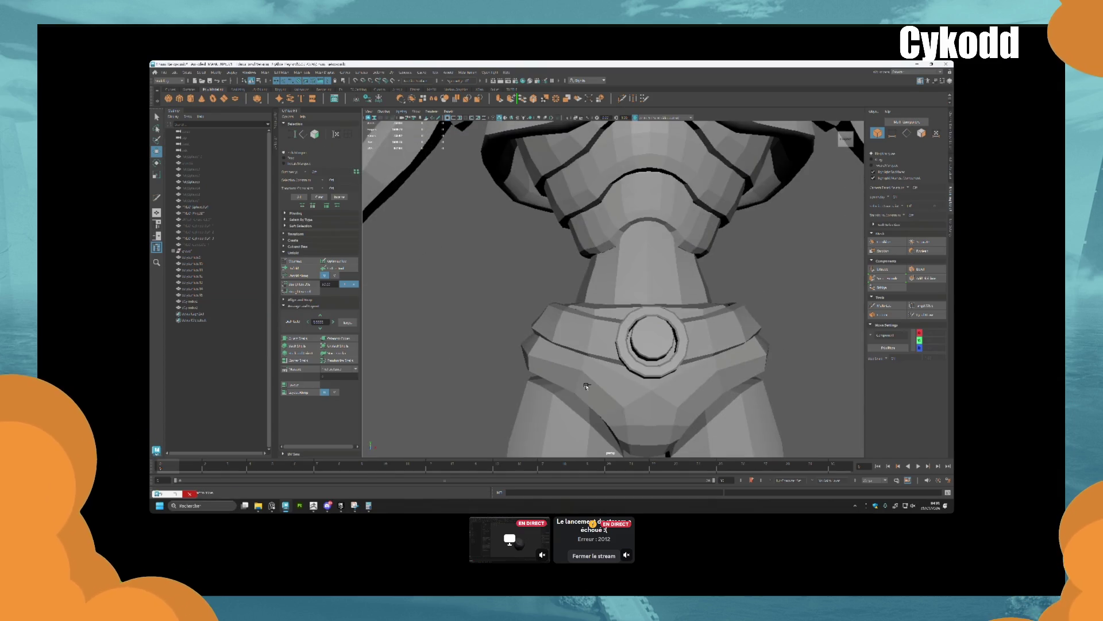
pyautogui.click(623, 359)
pyautogui.click(586, 387)
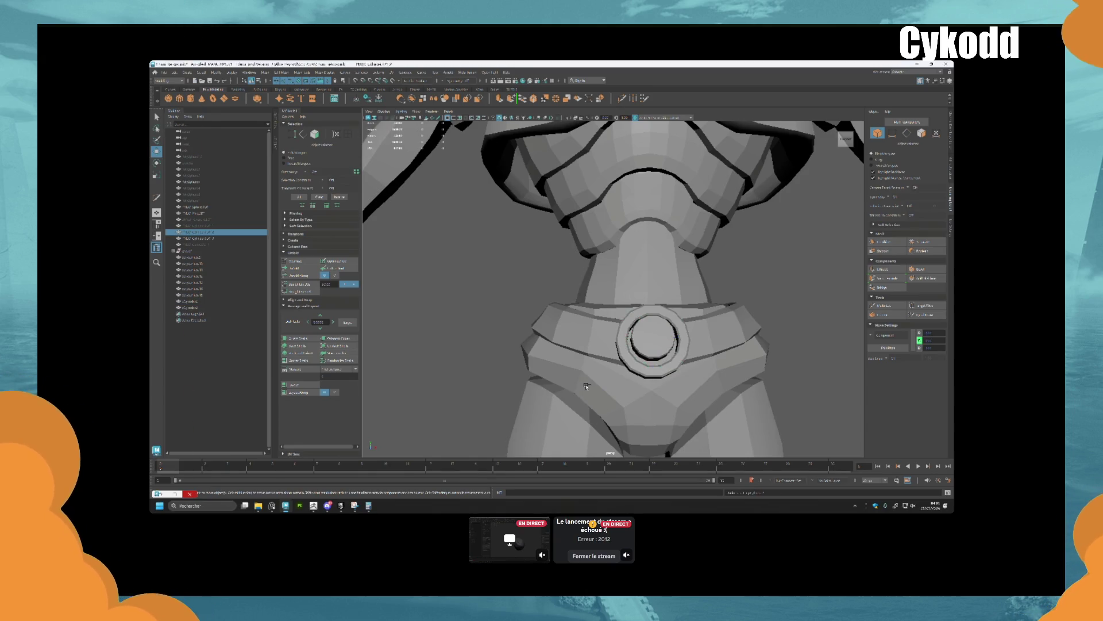
pyautogui.hotkey('ctrl', 'z')
pyautogui.hotkey('ctrl', 'z')
pyautogui.hotkey('ctrl', 'z')
pyautogui.hotkey('ctrl', 'z')
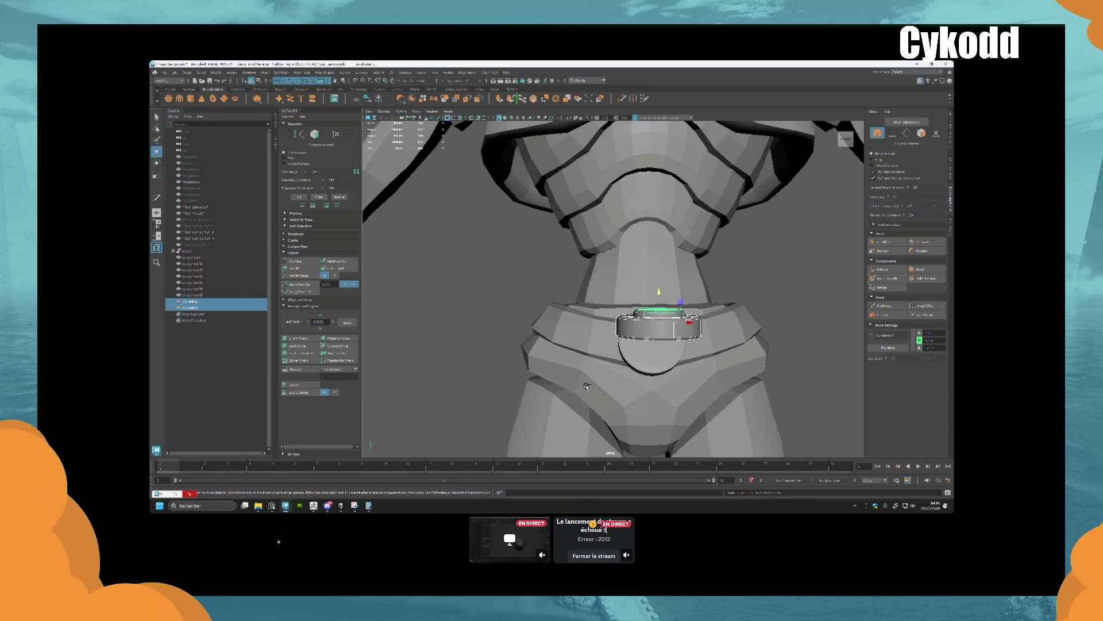
pyautogui.moveTo(732, 354)
pyautogui.keyDown('alt'); pyautogui.mouseDown()
pyautogui.moveTo(741, 364)
pyautogui.moveTo(648, 299)
pyautogui.moveTo(594, 294)
pyautogui.mouseUp(); pyautogui.keyUp('alt')
pyautogui.keyDown('shift'); pyautogui.click(577, 298); pyautogui.keyUp('shift')
# Group the selected ring pieces with Ctrl+G
pyautogui.press('e')
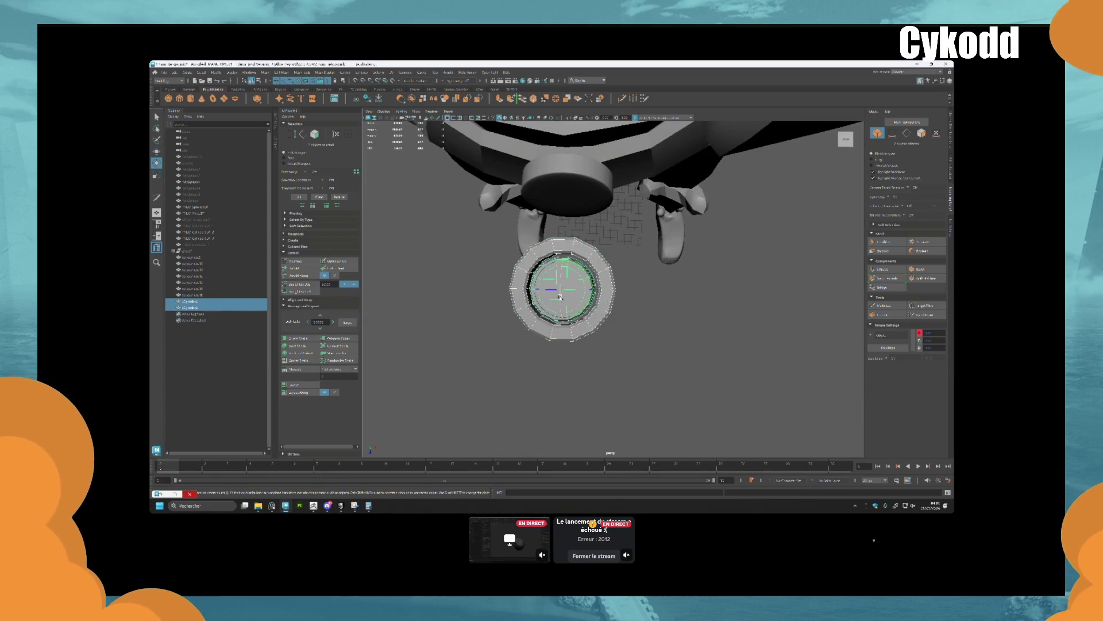
pyautogui.press('[')
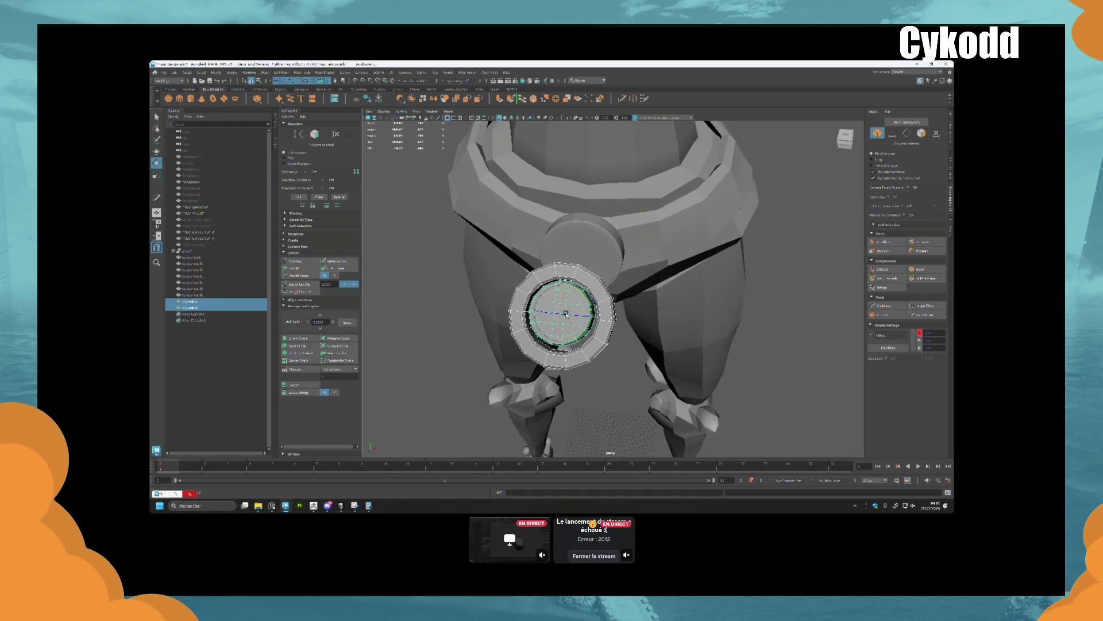
pyautogui.press('[')
pyautogui.hotkey('ctrl', 'g')
pyautogui.press('w')
# Frame the ring group and rotate it to align with the belt
pyautogui.keyDown('alt'); pyautogui.moveTo(566, 313); pyautogui.dragTo(492, 130); pyautogui.keyUp('alt')
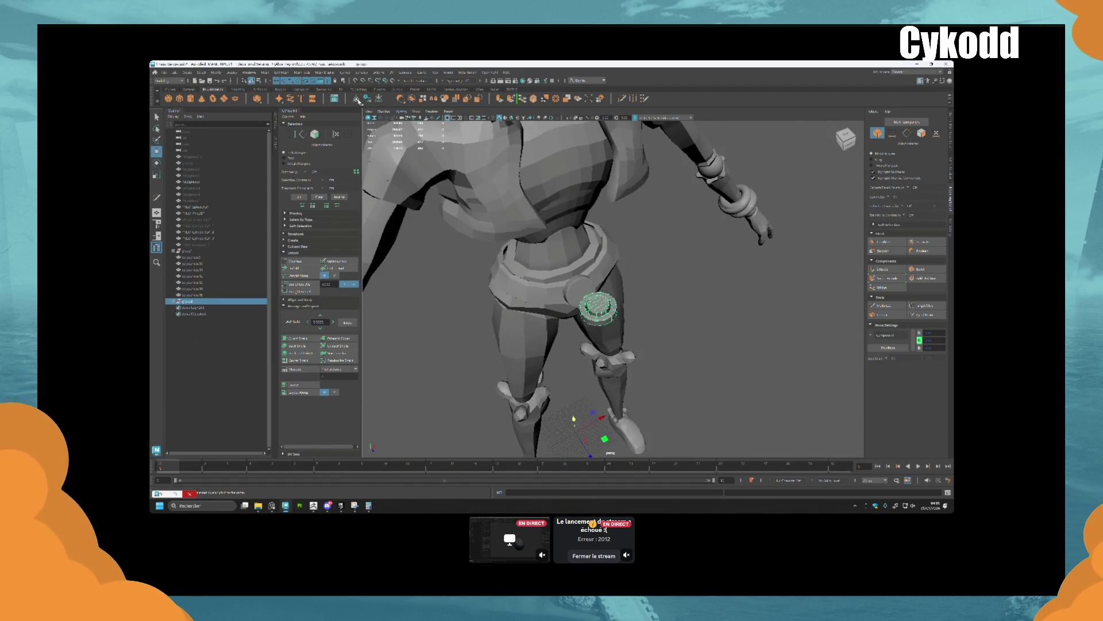
pyautogui.press('f')
pyautogui.press('e')
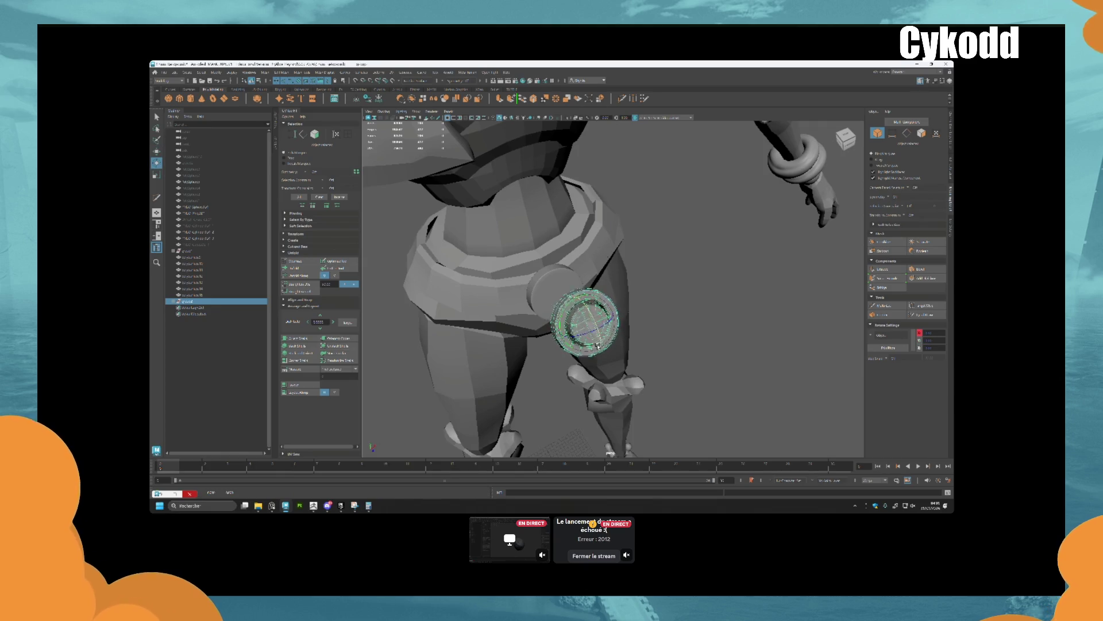
pyautogui.moveTo(596, 320)
pyautogui.keyDown('alt'); pyautogui.mouseDown()
pyautogui.moveTo(632, 305)
pyautogui.moveTo(638, 313)
pyautogui.moveTo(563, 342)
pyautogui.moveTo(581, 354)
pyautogui.moveTo(551, 361)
pyautogui.mouseUp(); pyautogui.keyUp('alt')
pyautogui.press('w')
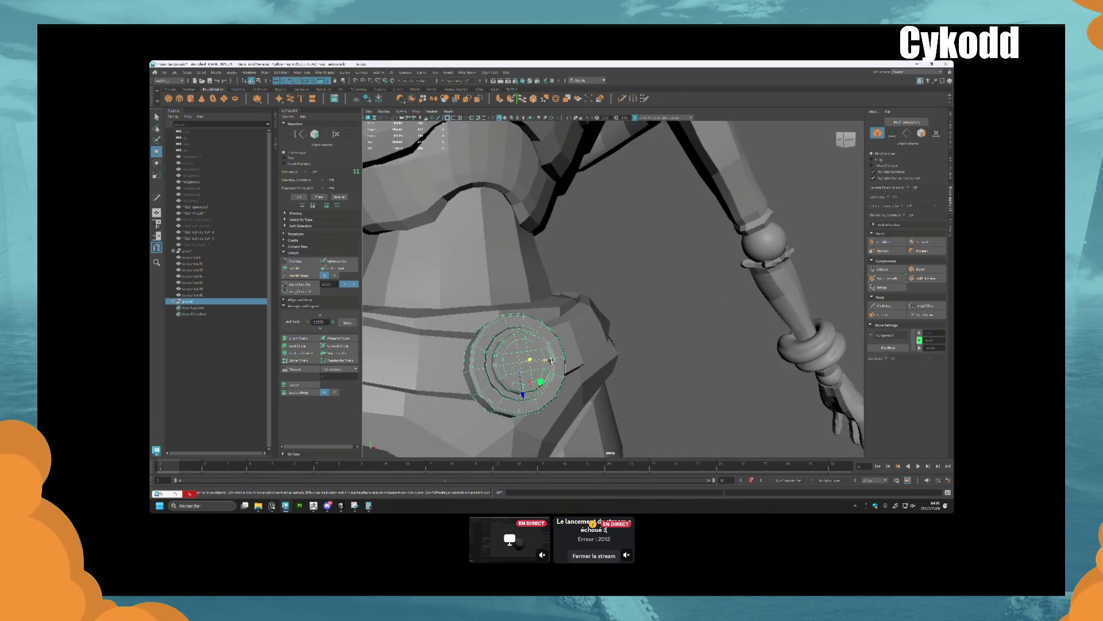
# Check the ring pieces sit flush on the belt buckle from side and front
pyautogui.click(502, 387)
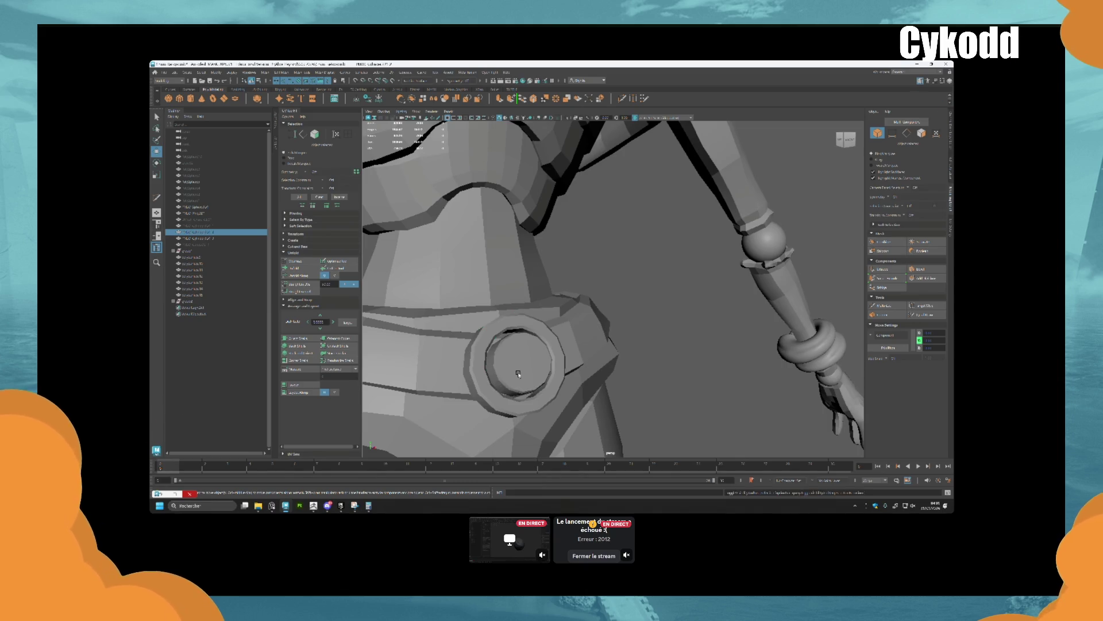
pyautogui.click(504, 393)
pyautogui.keyDown('alt'); pyautogui.moveTo(504, 393); pyautogui.dragTo(520, 370); pyautogui.keyUp('alt')
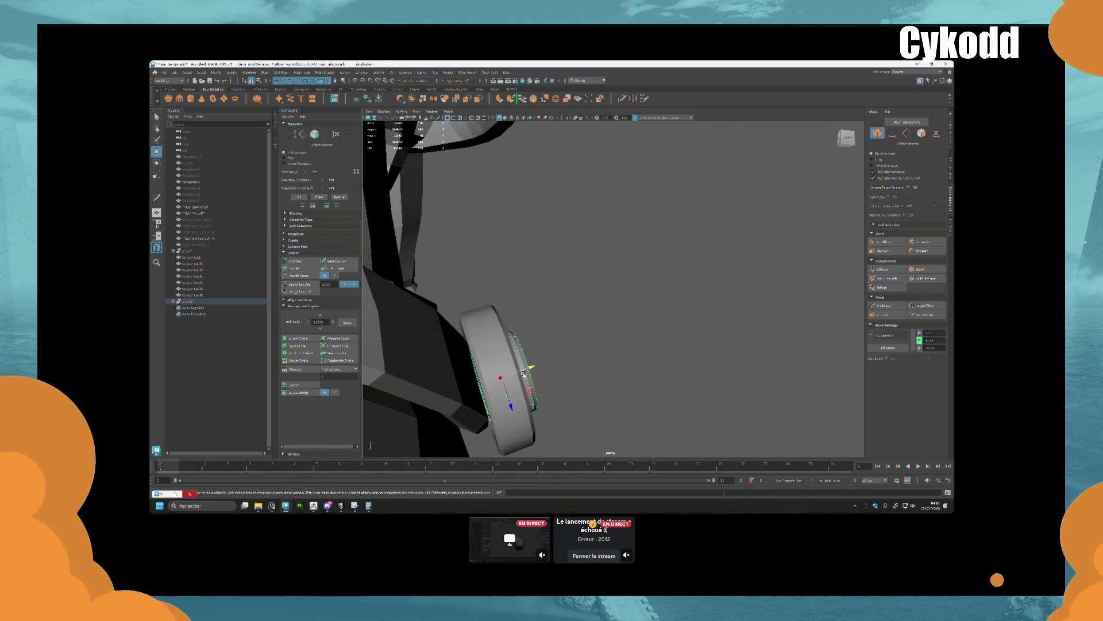
pyautogui.click(192, 301)
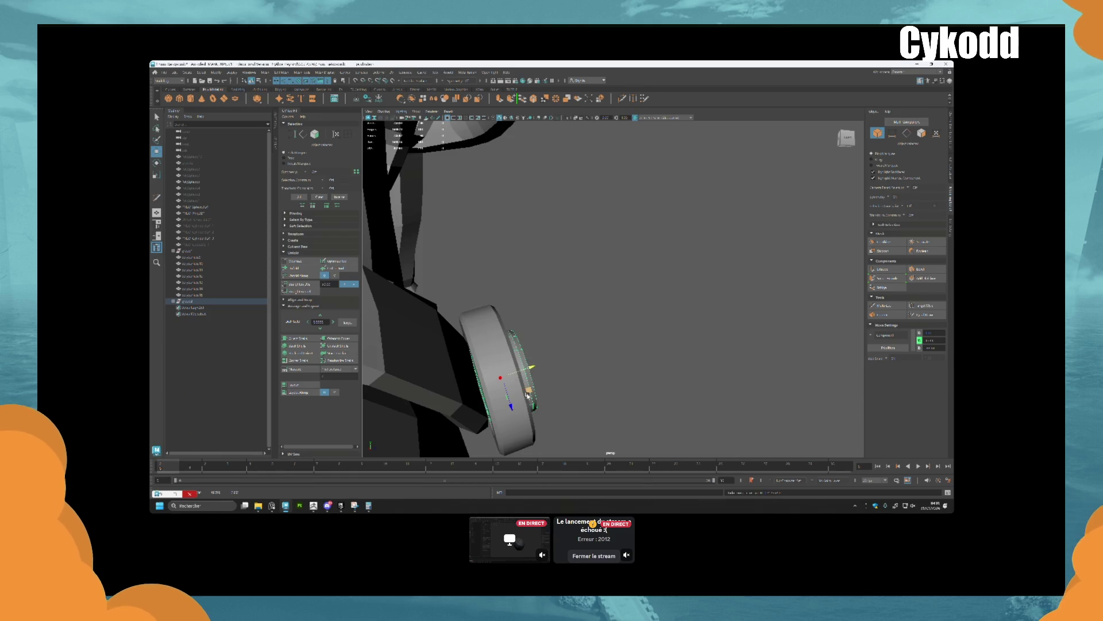
pyautogui.click(192, 301)
pyautogui.keyDown('alt'); pyautogui.moveTo(531, 368); pyautogui.dragTo(528, 371); pyautogui.keyUp('alt')
pyautogui.moveTo(504, 409)
pyautogui.keyDown('alt'); pyautogui.mouseDown()
pyautogui.moveTo(505, 391)
pyautogui.moveTo(621, 381)
pyautogui.moveTo(563, 387)
pyautogui.moveTo(465, 305)
pyautogui.mouseUp(); pyautogui.keyUp('alt')
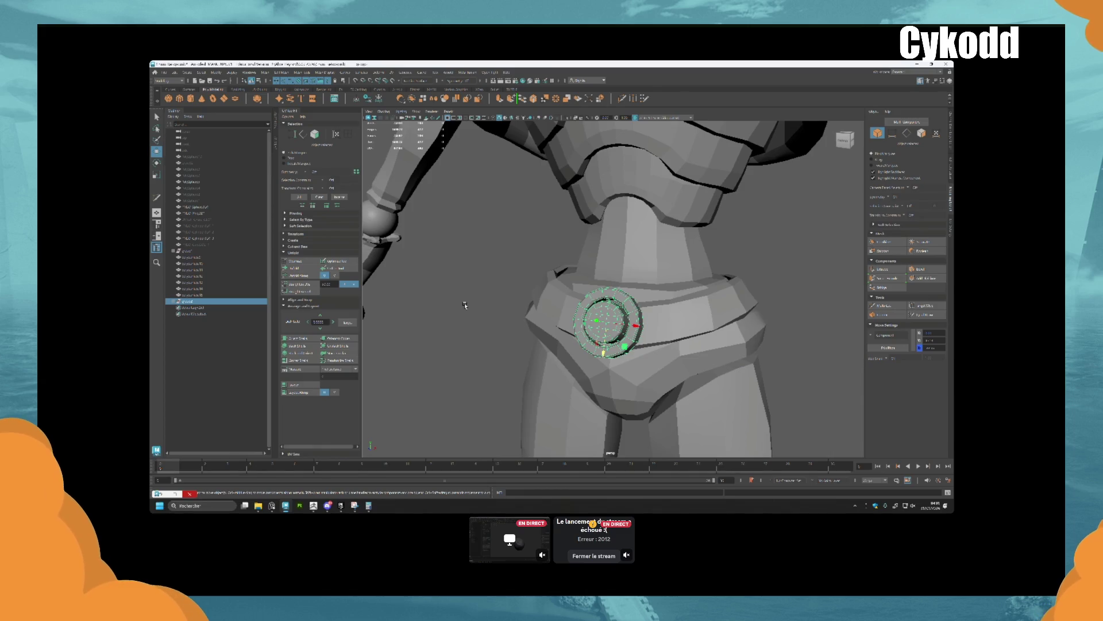
pyautogui.click(465, 305)
pyautogui.scroll(-5, 674, 360)
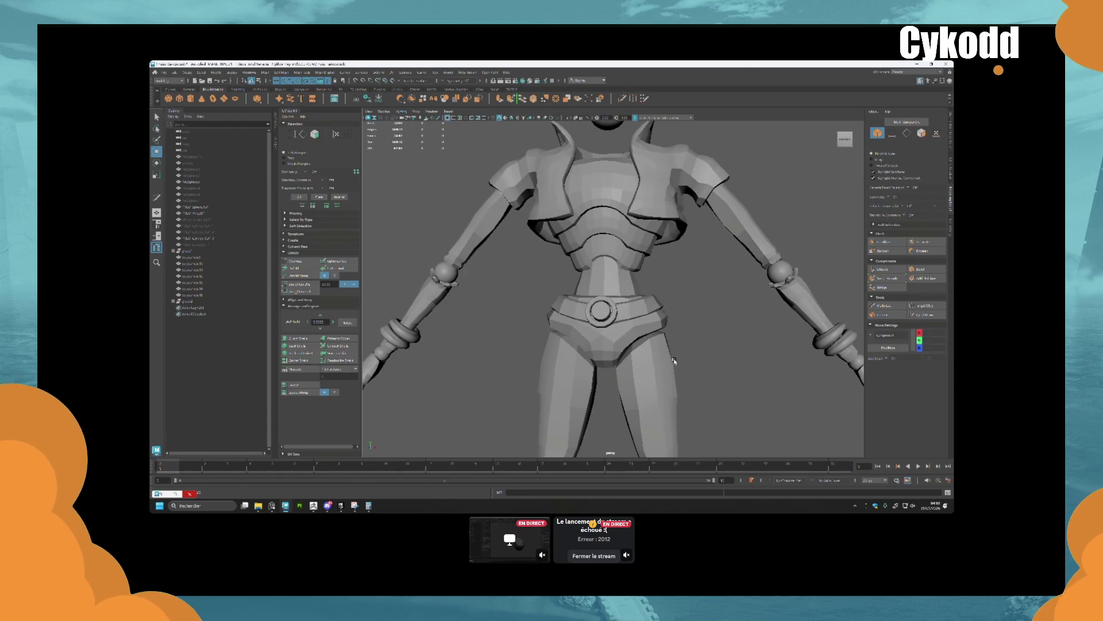
pyautogui.keyDown('alt'); pyautogui.moveTo(674, 361); pyautogui.dragTo(591, 313); pyautogui.keyUp('alt')
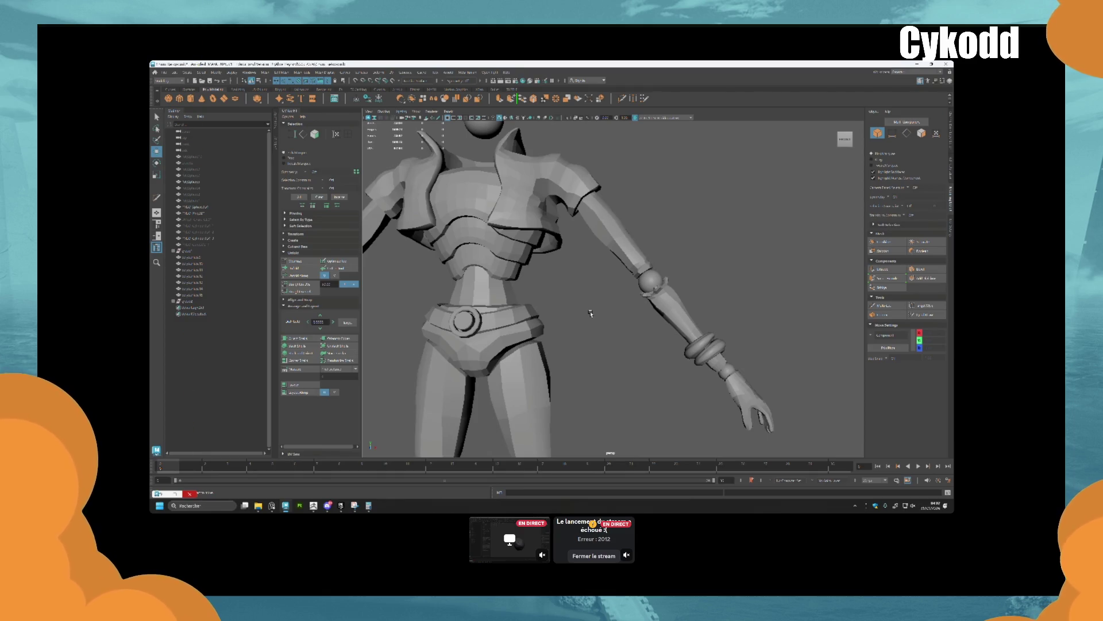
pyautogui.click(650, 282)
pyautogui.click(636, 299)
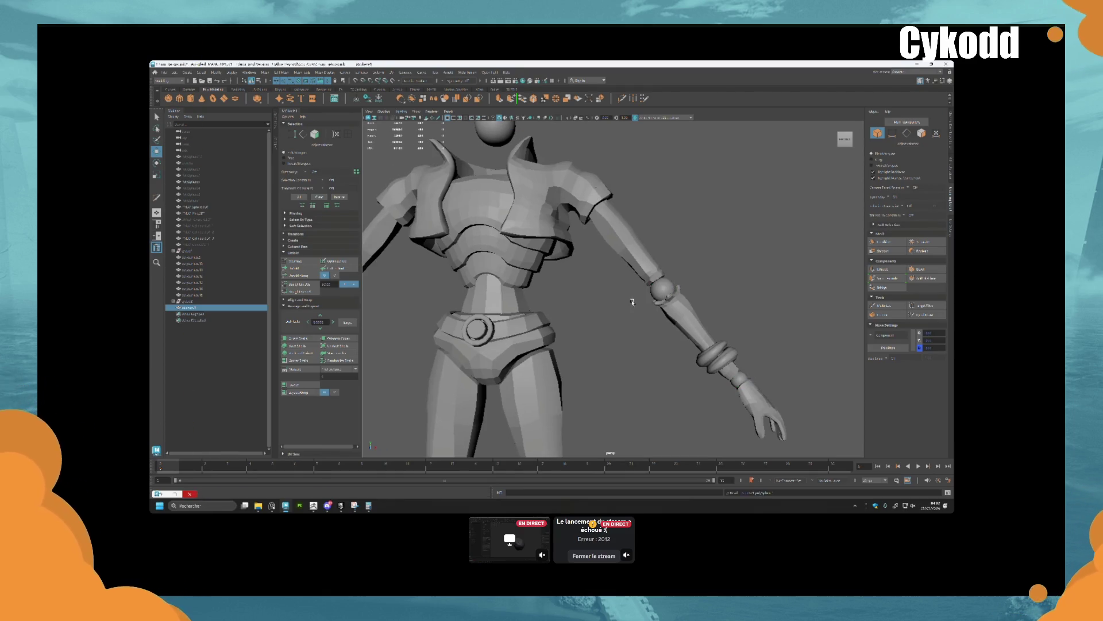
pyautogui.press('f')
pyautogui.scroll(-3, 574, 289)
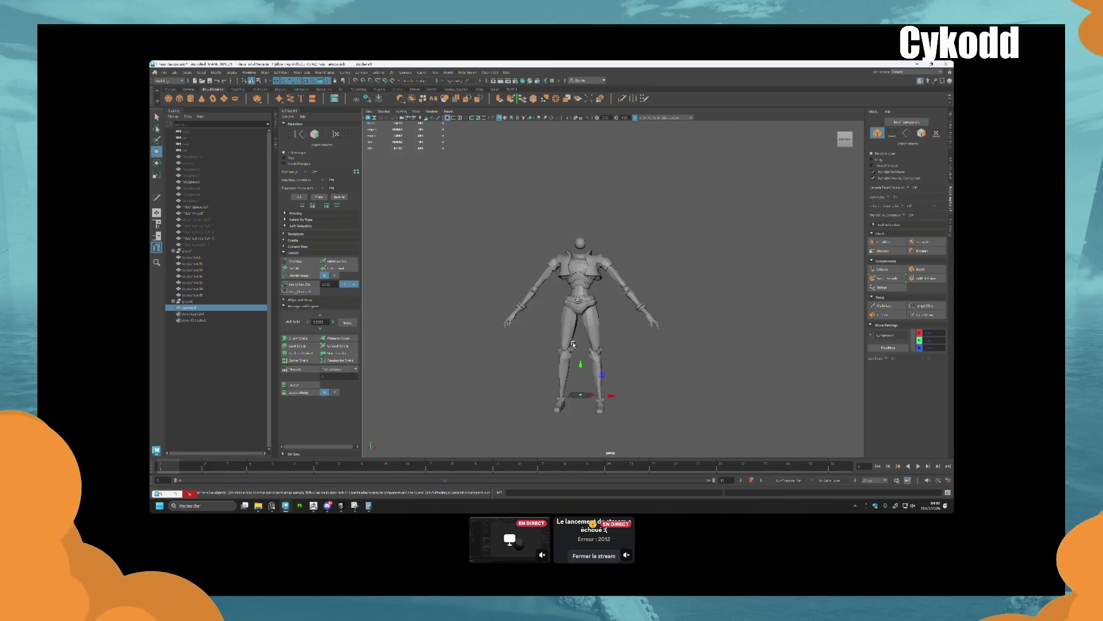
pyautogui.click(648, 270)
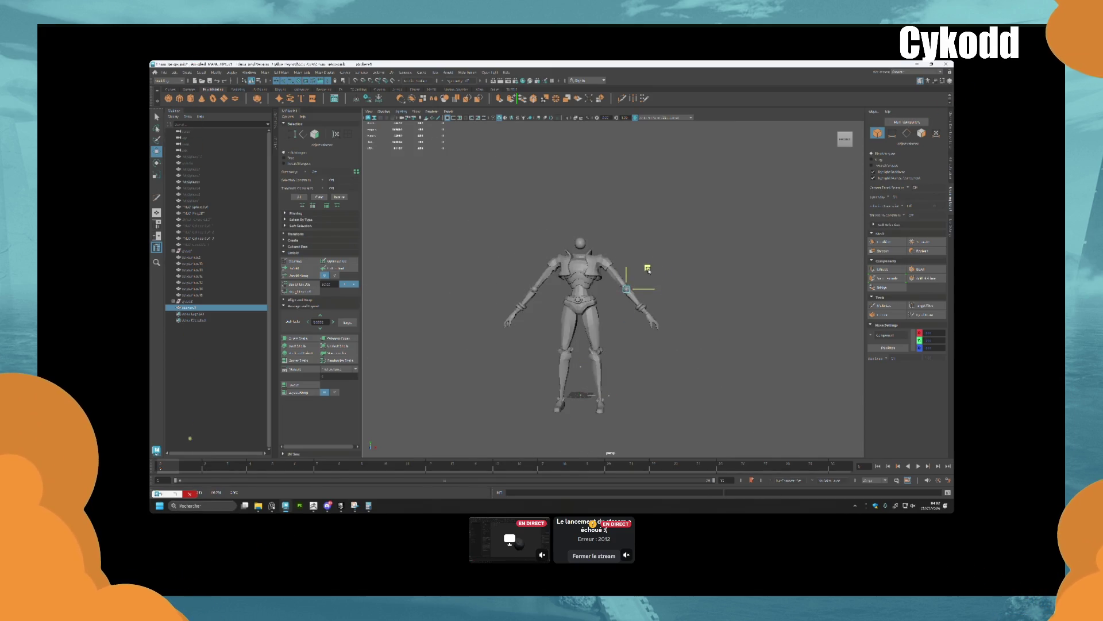
pyautogui.scroll(5, 648, 269)
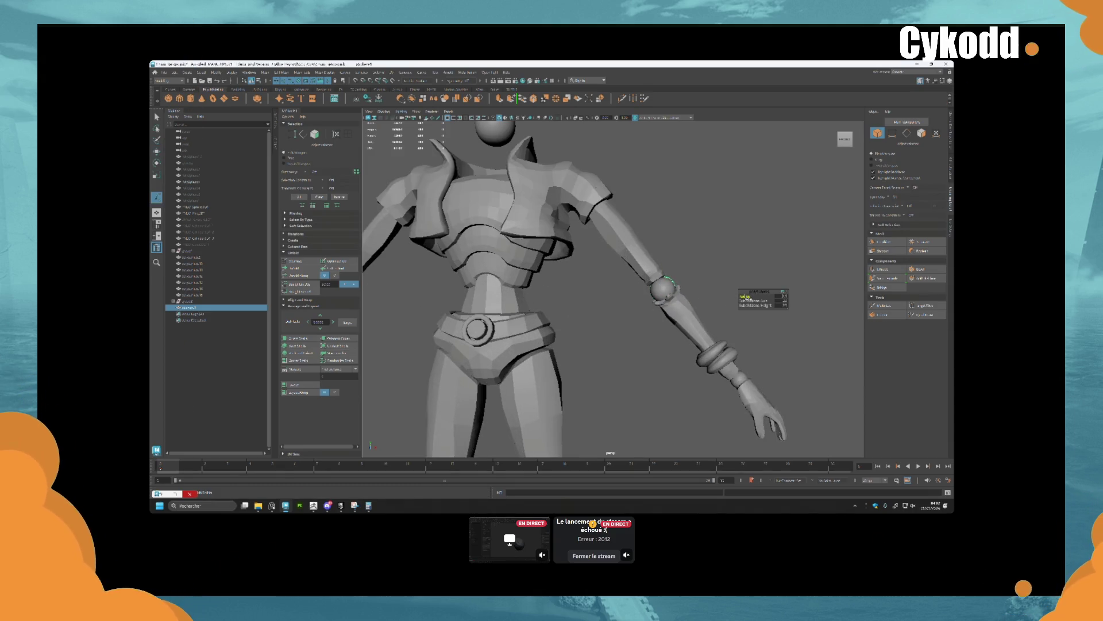
# Select the sphere at the joint and reduce its height subdivisions
pyautogui.click(662, 294)
pyautogui.press('f')
pyautogui.keyDown('alt'); pyautogui.moveTo(662, 294); pyautogui.dragTo(625, 316); pyautogui.keyUp('alt')
pyautogui.press('w')
pyautogui.click(625, 313)
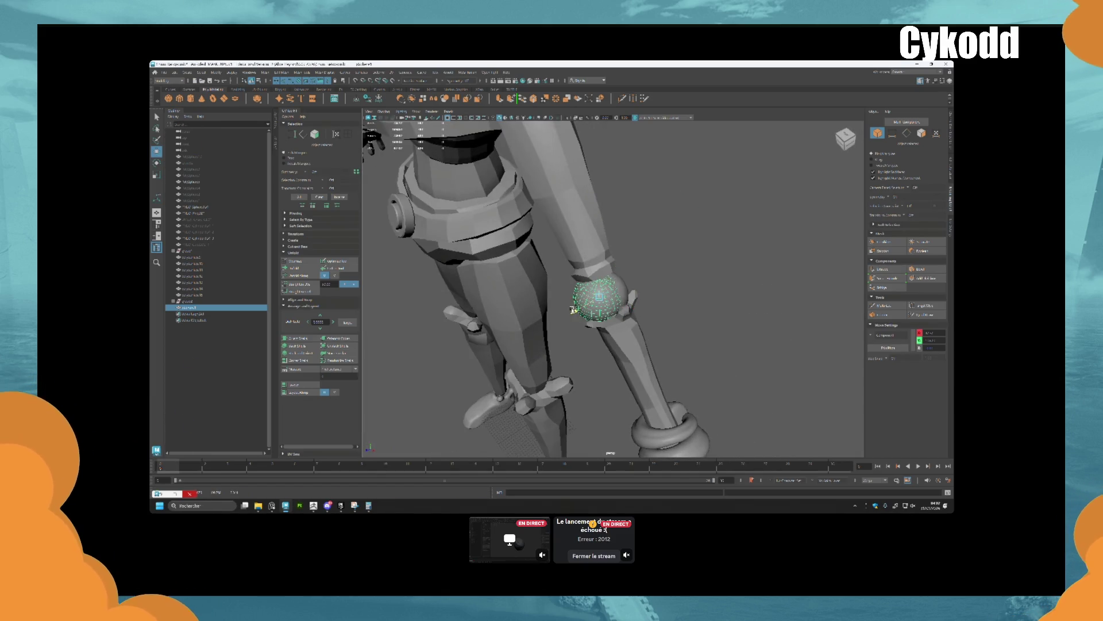
pyautogui.keyDown('alt'); pyautogui.moveTo(625, 310); pyautogui.dragTo(600, 309); pyautogui.keyUp('alt')
pyautogui.press('e')
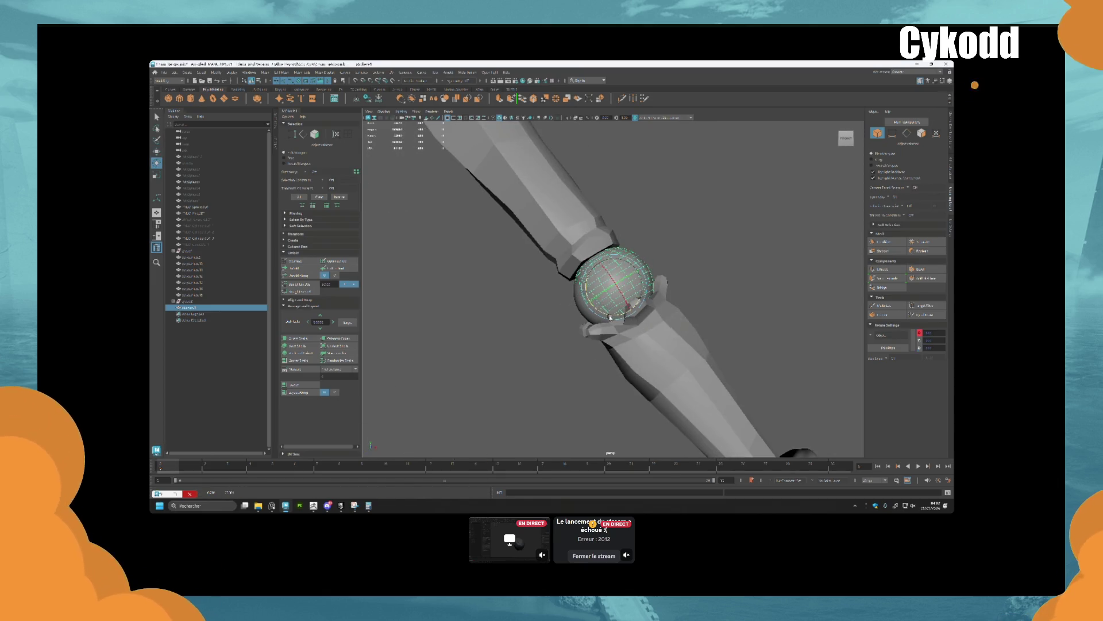
pyautogui.press('w')
pyautogui.press('t')
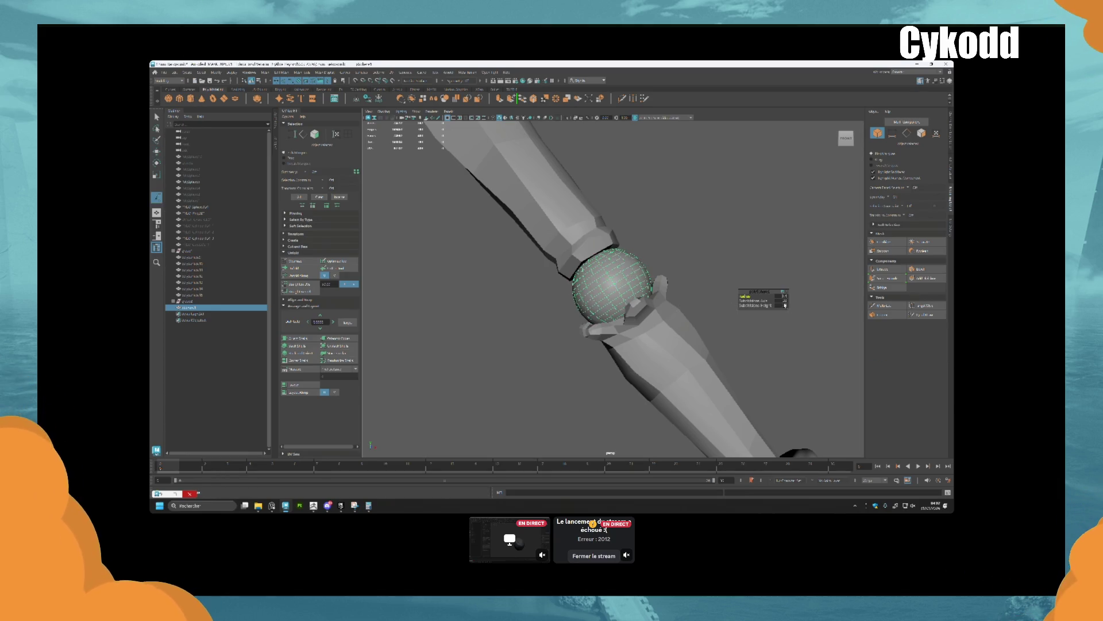
pyautogui.moveTo(785, 303); pyautogui.dragTo(784, 303)
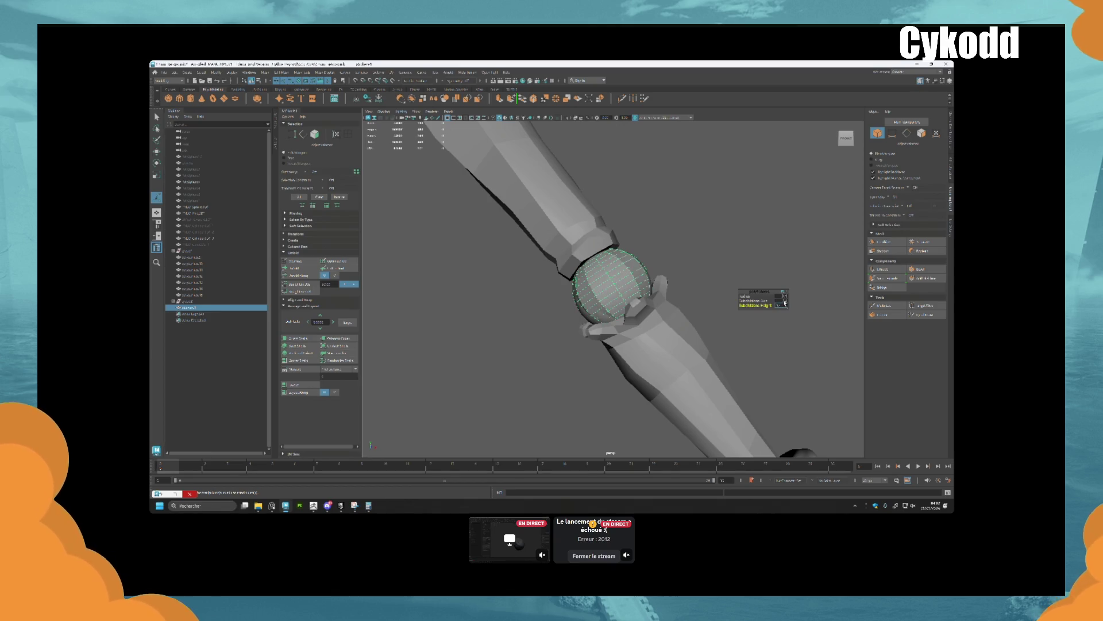
# Move the sphere up and back, then rotate it to align with the wrist
pyautogui.moveTo(724, 270)
pyautogui.keyDown('alt'); pyautogui.mouseDown()
pyautogui.moveTo(695, 254)
pyautogui.moveTo(637, 280)
pyautogui.mouseUp(); pyautogui.keyUp('alt')
pyautogui.press('w')
pyautogui.moveTo(571, 296); pyautogui.dragTo(601, 286)
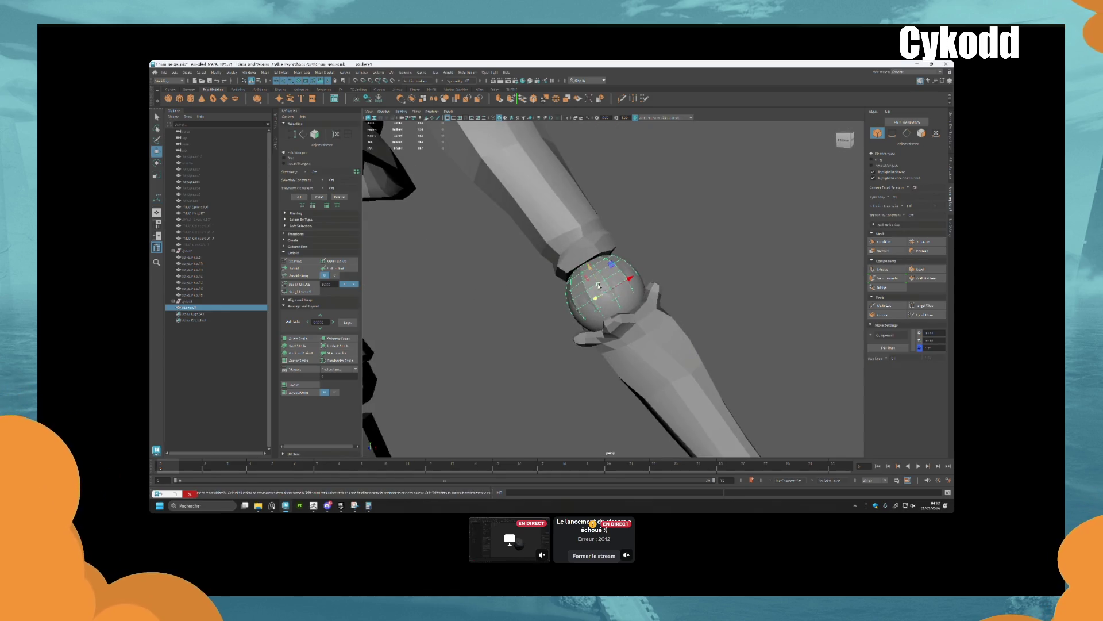
pyautogui.press('e')
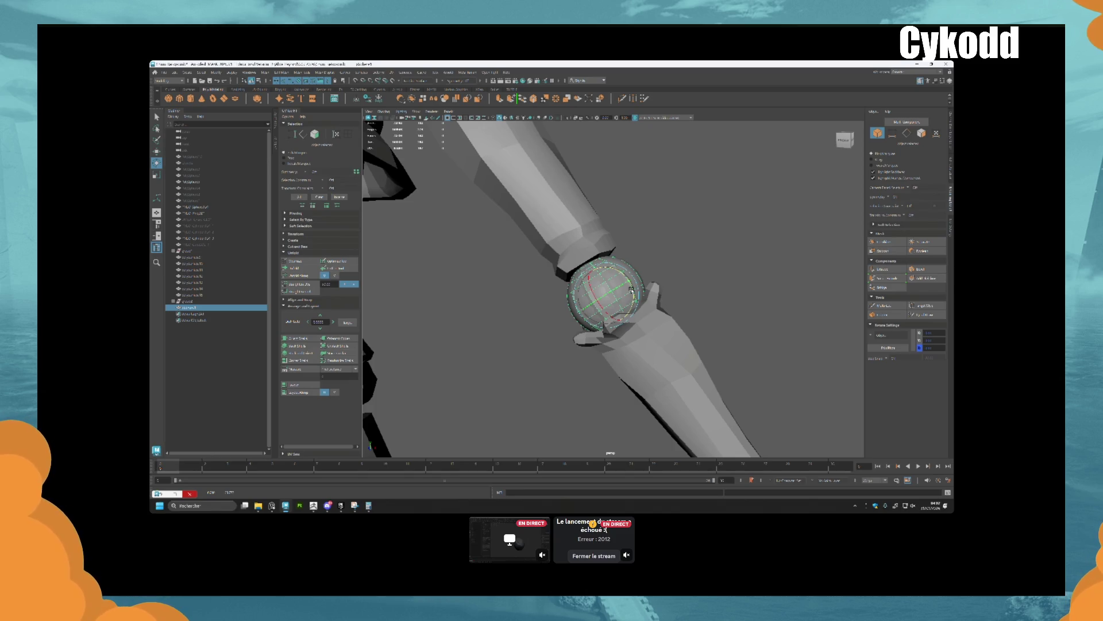
pyautogui.hotkey('ctrl', 'z')
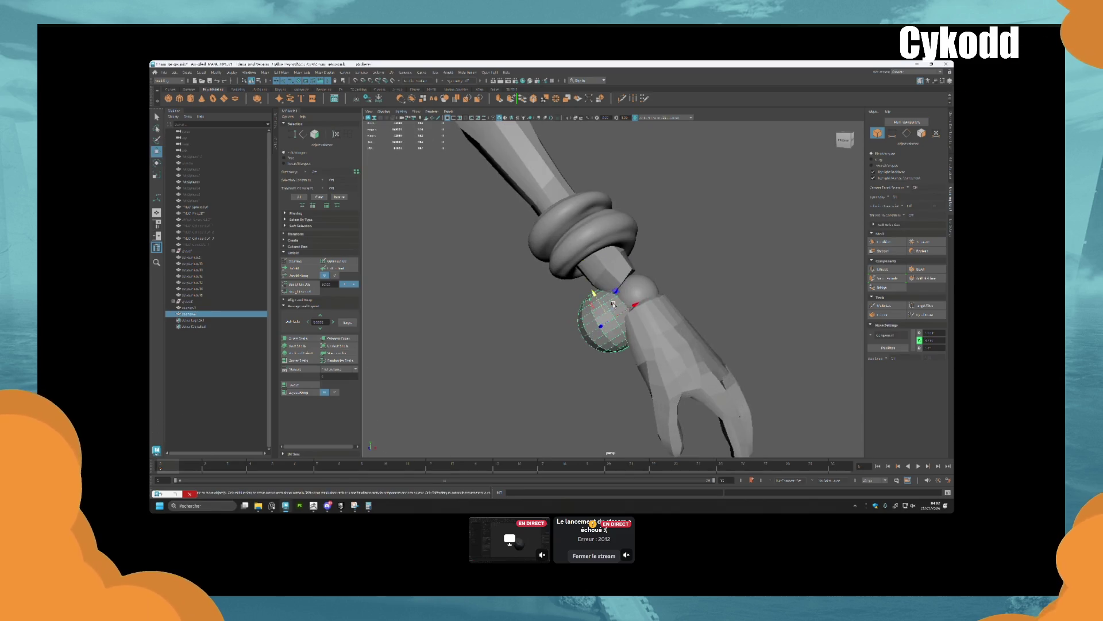
# Snap, scale and position the wrist sphere below the bracelet, then zoom out over the arm
pyautogui.hotkey('ctrl', 'z')
pyautogui.press('r')
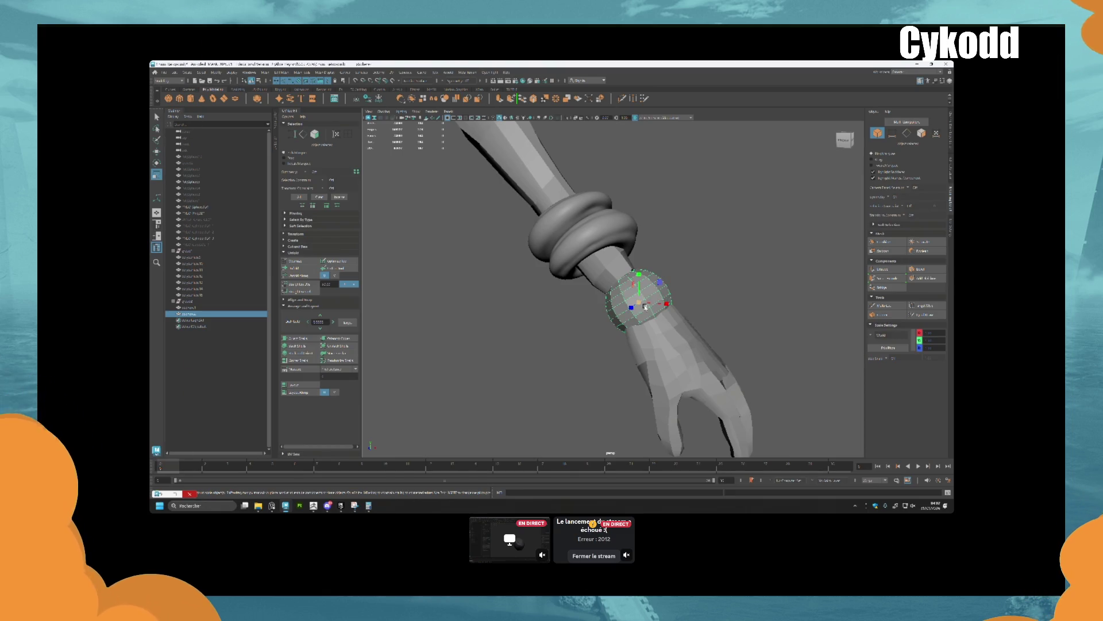
pyautogui.hotkey('ctrl', 'z')
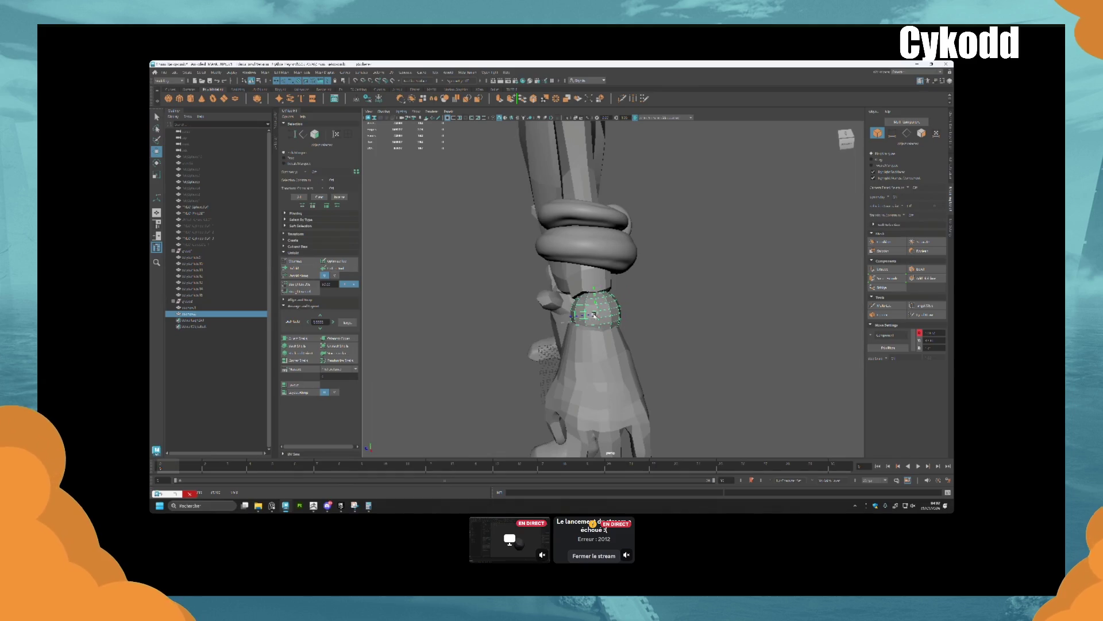
pyautogui.hotkey('shift', 'z')
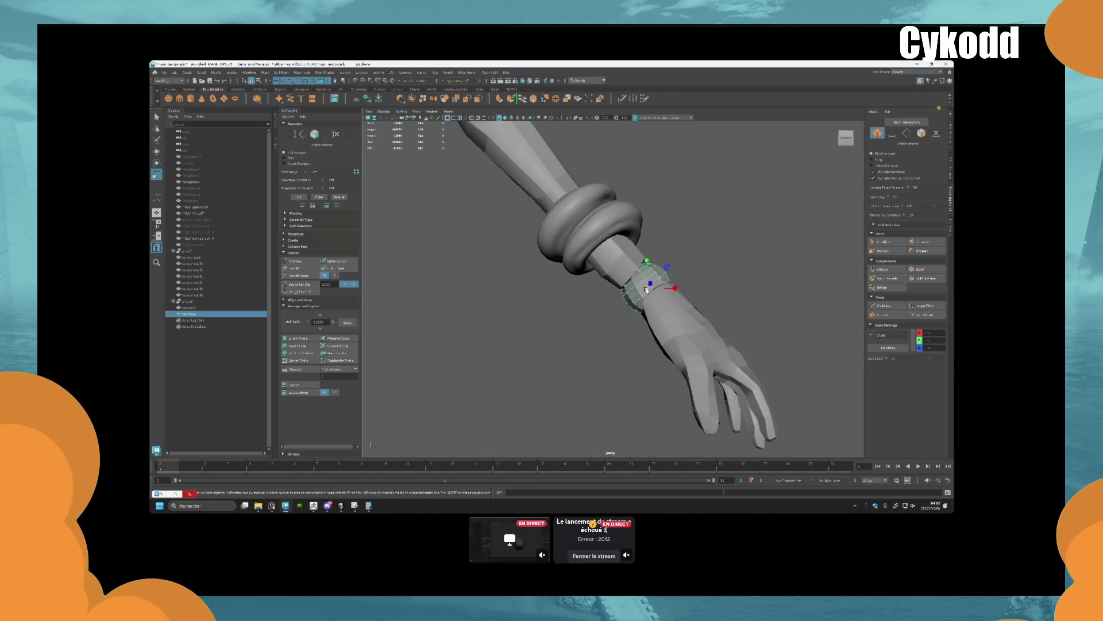
pyautogui.press('w')
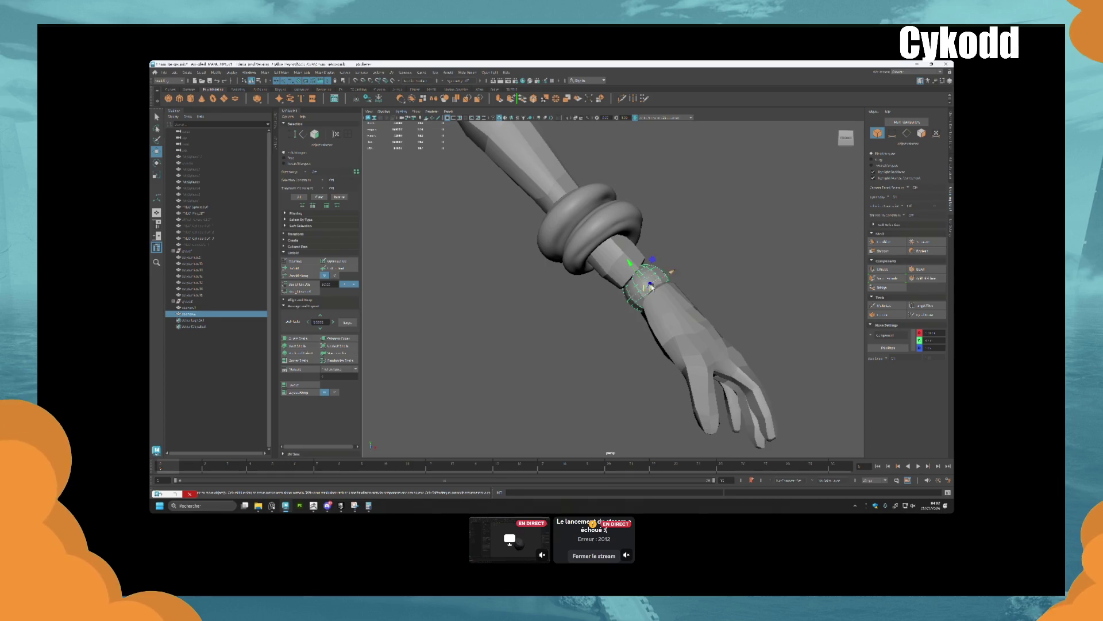
pyautogui.keyDown('alt'); pyautogui.moveTo(664, 299); pyautogui.dragTo(569, 313); pyautogui.keyUp('alt')
pyautogui.press('[')
pyautogui.press('[')
pyautogui.press('[')
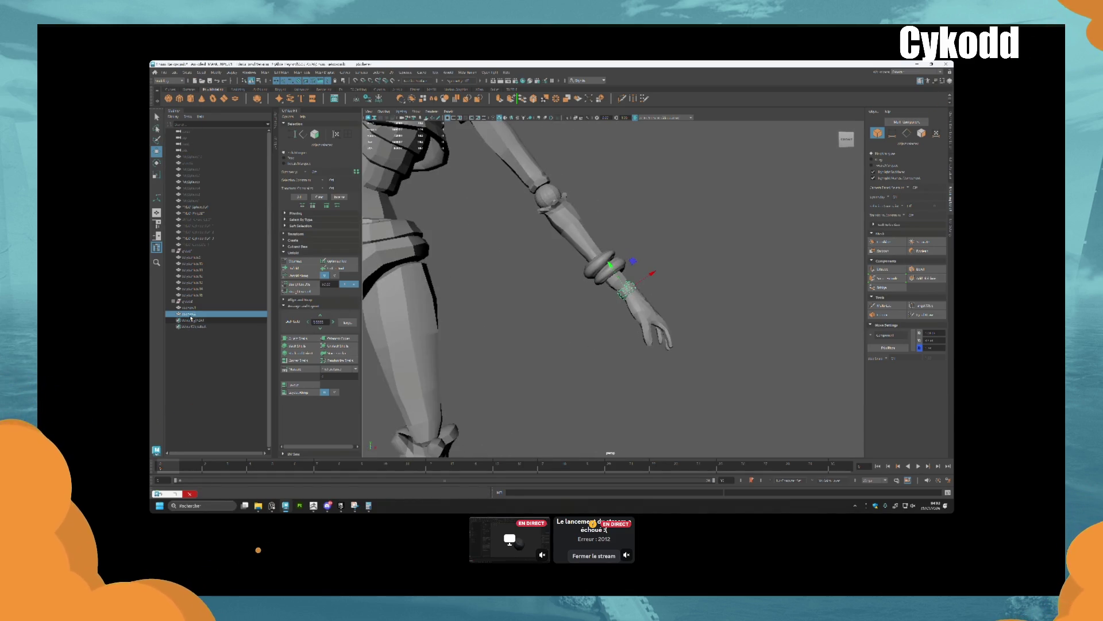
# Select and frame various armor pieces (elbow pads, belt buckle, elbow ball) to locate the helper spheres
pyautogui.keyDown('shift'); pyautogui.click(190, 308); pyautogui.keyUp('shift')
pyautogui.click(434, 100)
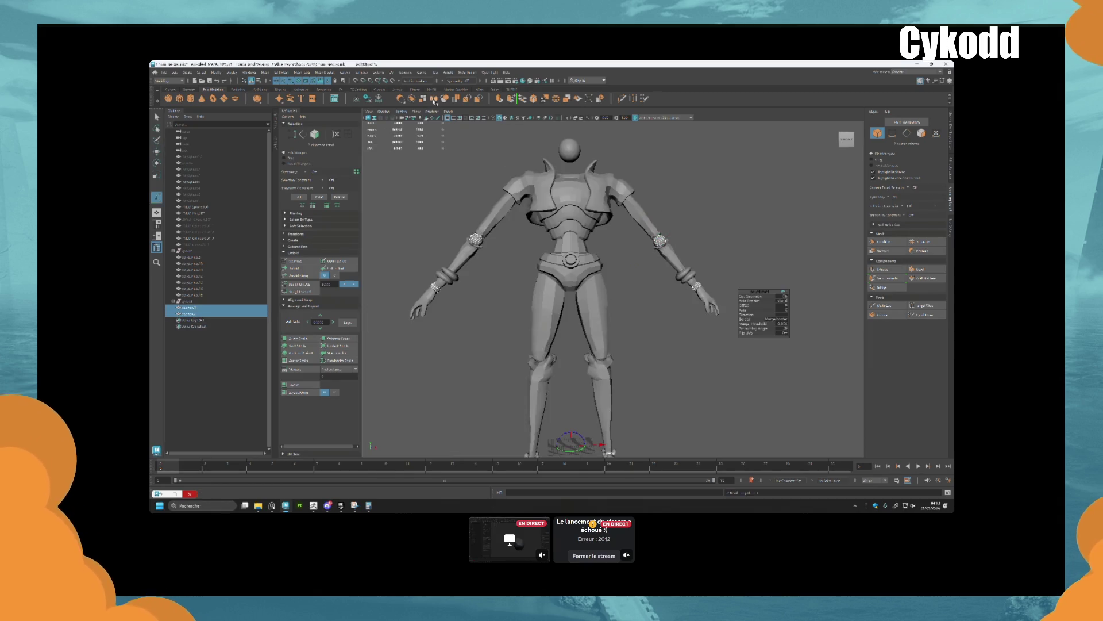
pyautogui.keyDown('alt'); pyautogui.moveTo(566, 299); pyautogui.dragTo(578, 306); pyautogui.keyUp('alt')
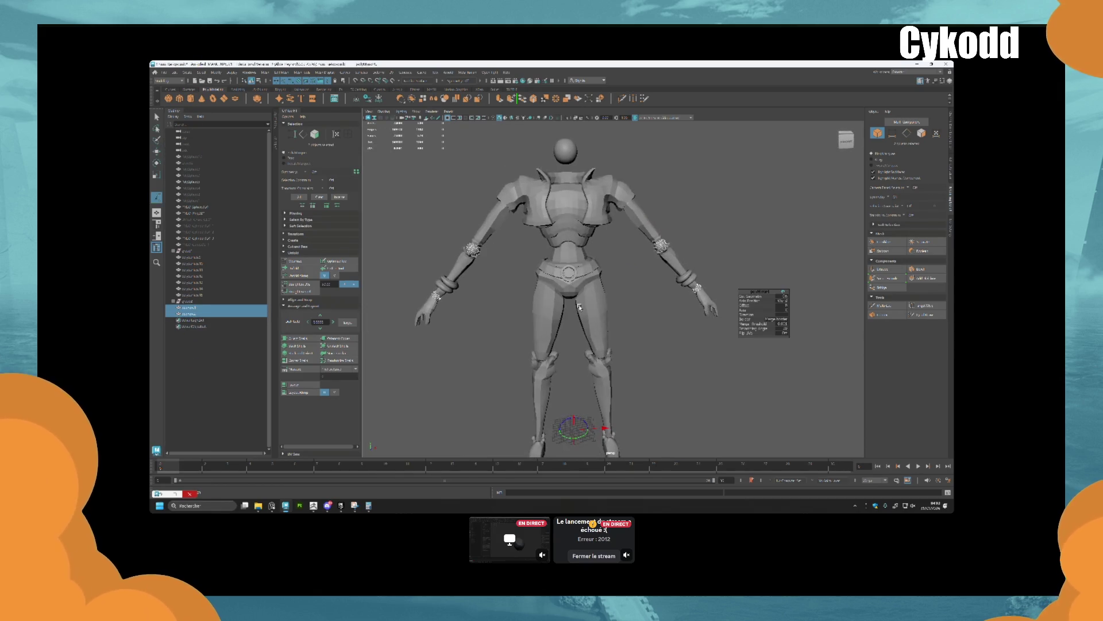
pyautogui.click(794, 224)
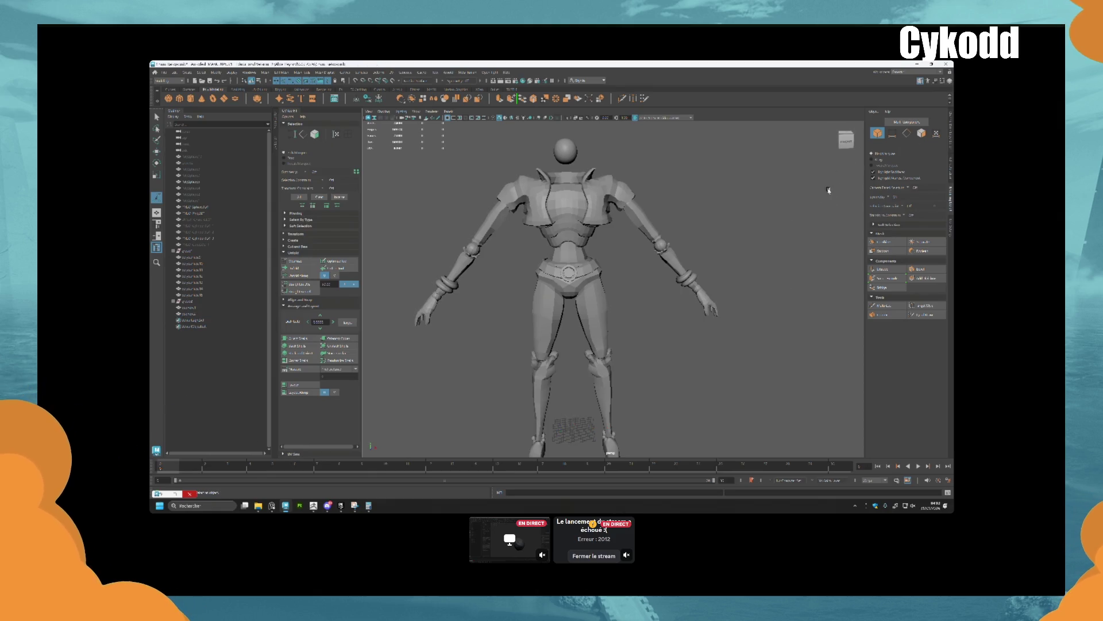
pyautogui.click(662, 243)
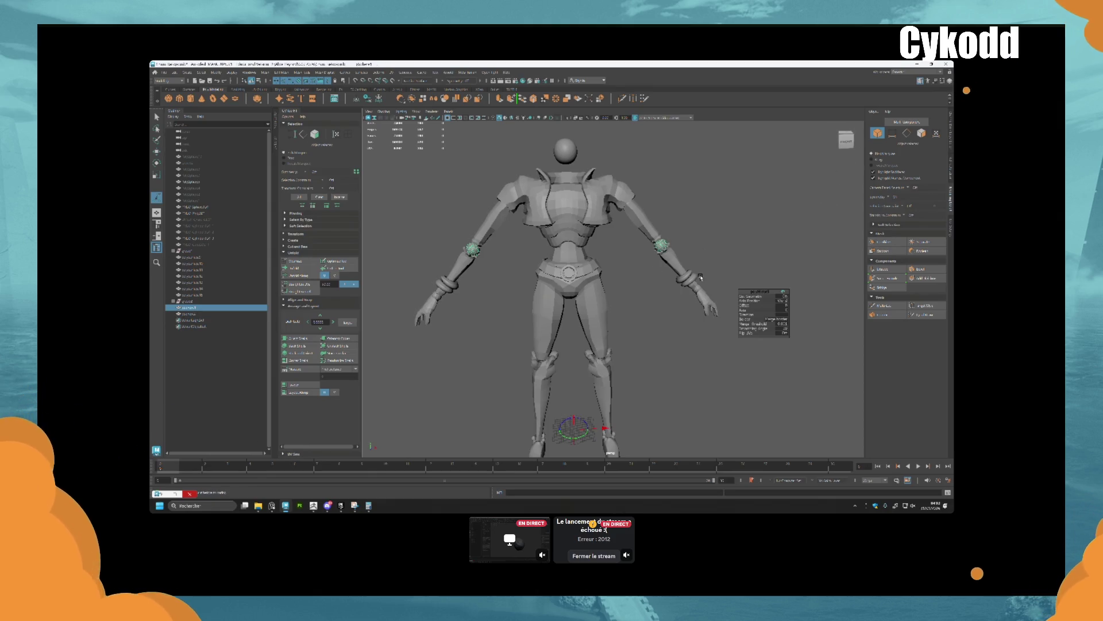
pyautogui.click(189, 301)
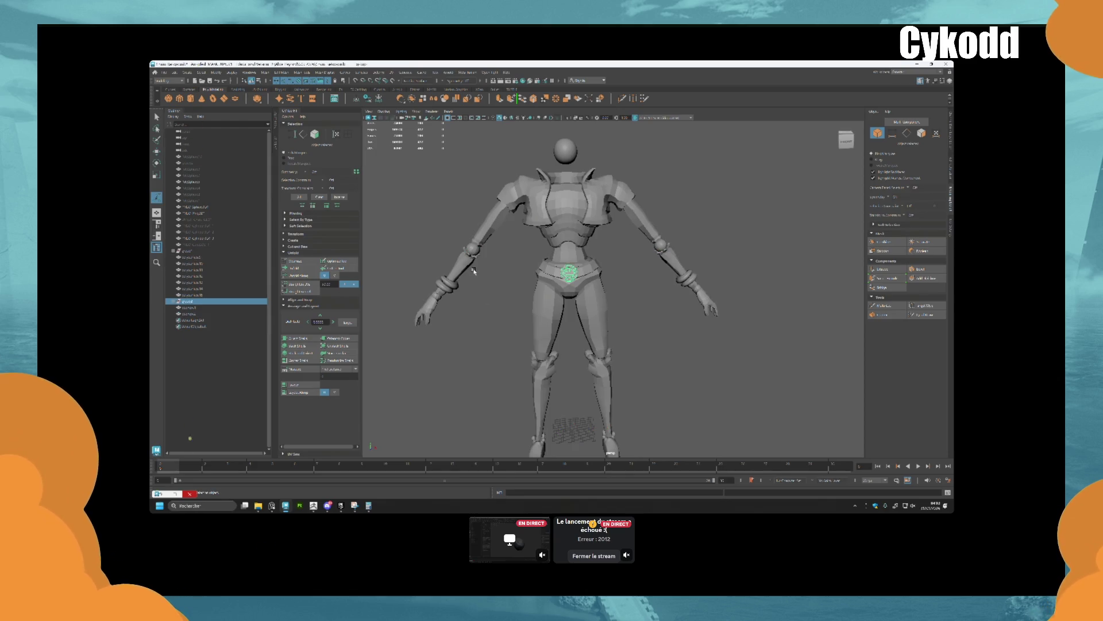
pyautogui.press('f')
pyautogui.click(764, 313)
pyautogui.click(691, 206)
pyautogui.press('a')
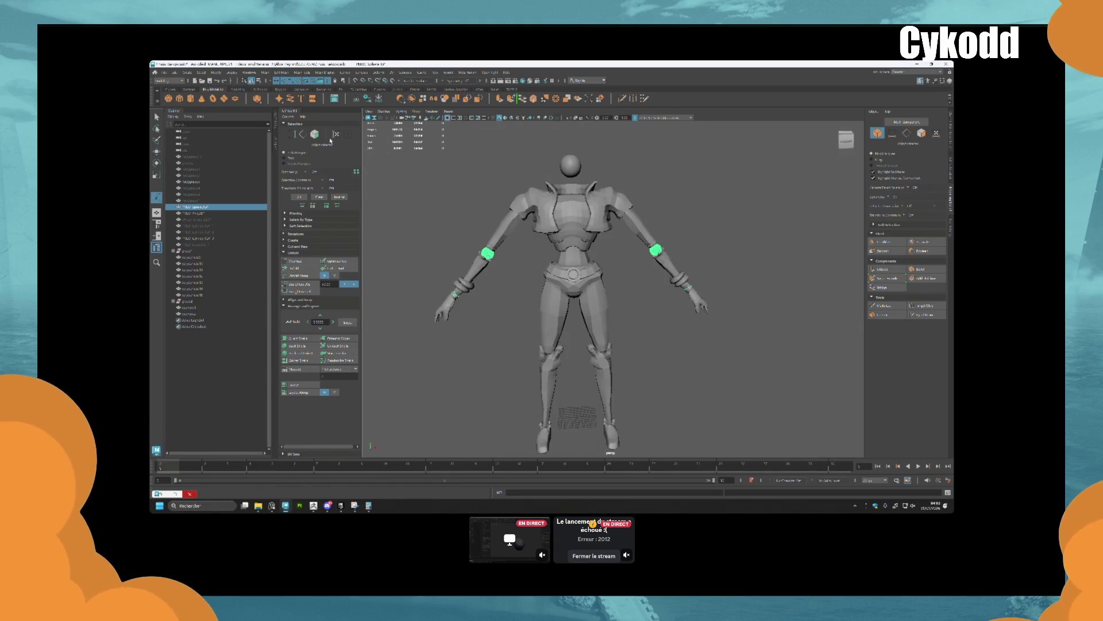
# Make the elbow sphere the live surface and select both mirrored elbow spheres
pyautogui.click(393, 80)
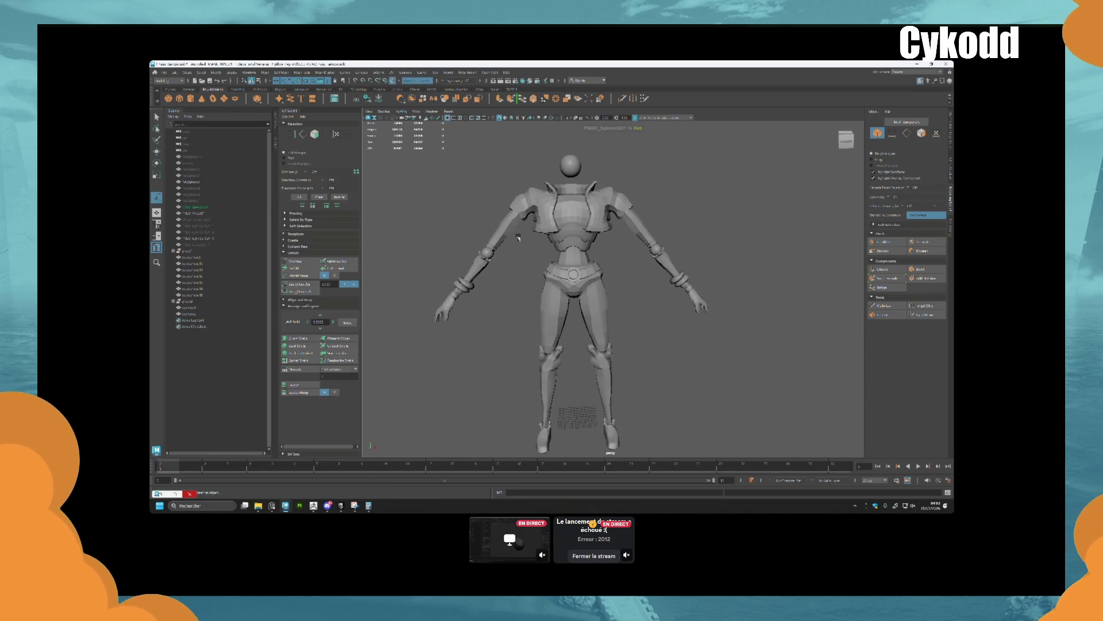
pyautogui.click(487, 254)
pyautogui.keyDown('shift'); pyautogui.moveTo(487, 254); pyautogui.dragTo(521, 274, button='right'); pyautogui.keyUp('shift')
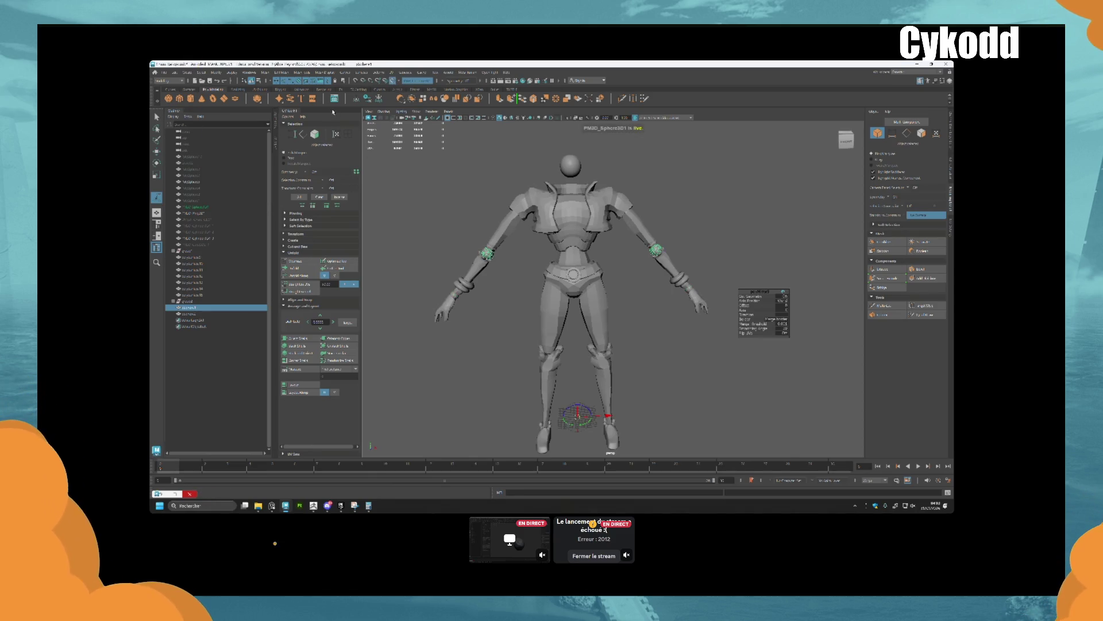
pyautogui.click(266, 73)
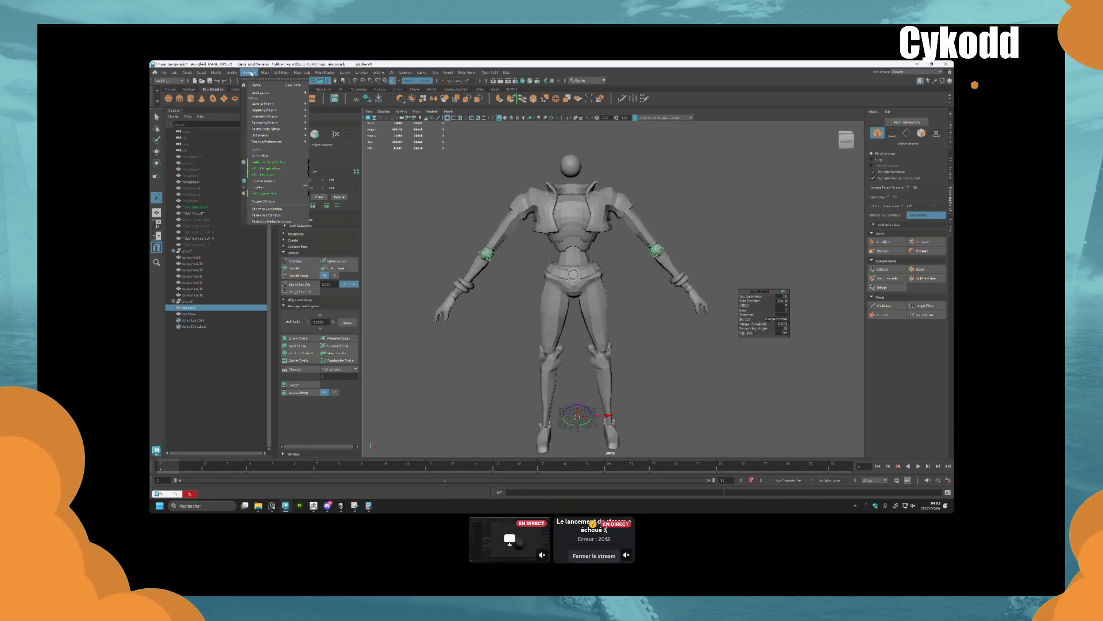
pyautogui.moveTo(222, 76)
pyautogui.moveTo(265, 73)
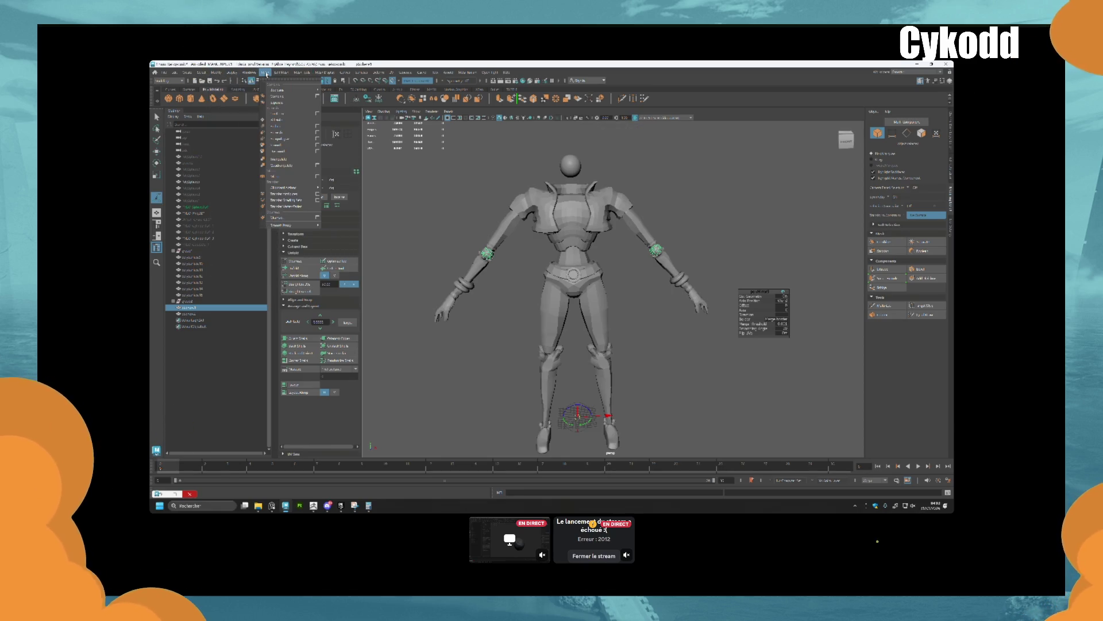
pyautogui.click(286, 114)
# Select the elbow sphere, turn off its live surface and hide it
pyautogui.click(458, 295)
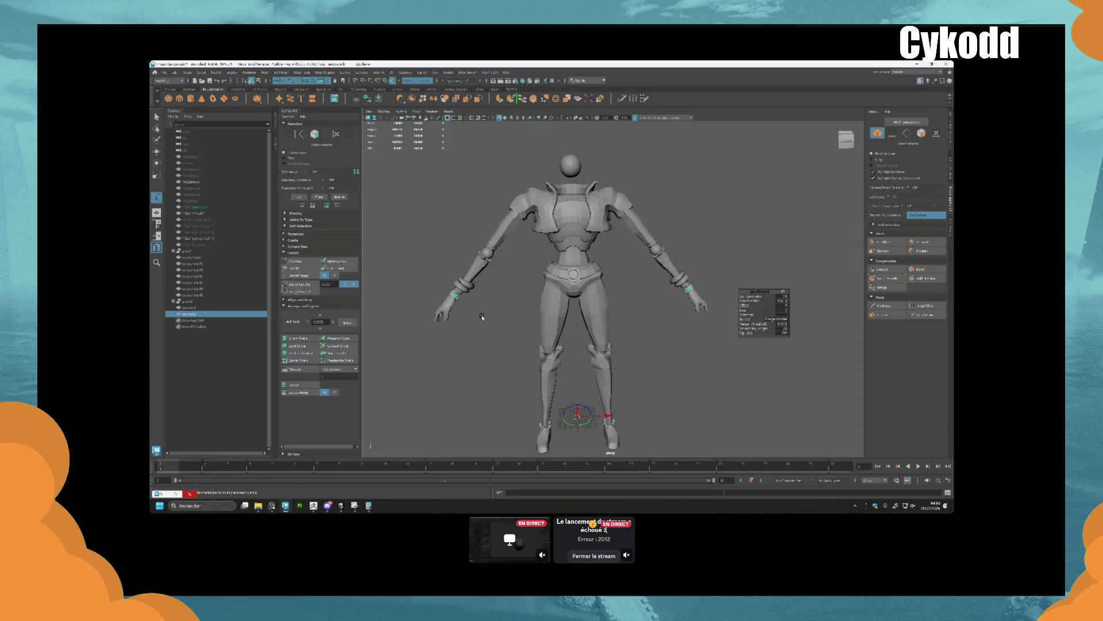
pyautogui.click(188, 301)
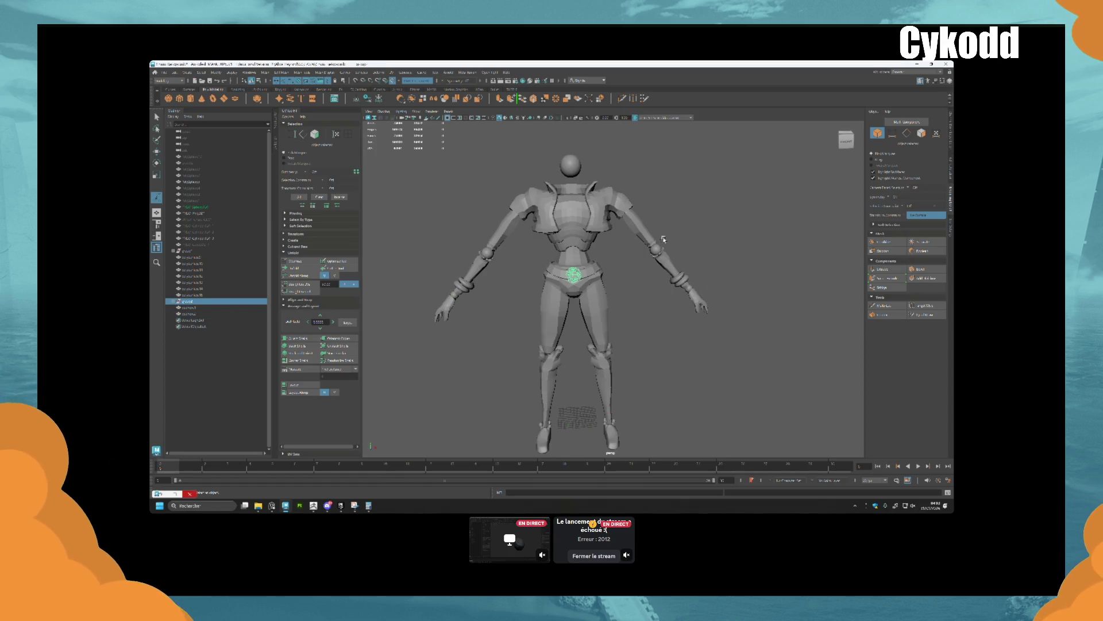
pyautogui.scroll(10, 664, 239)
pyautogui.click(689, 216)
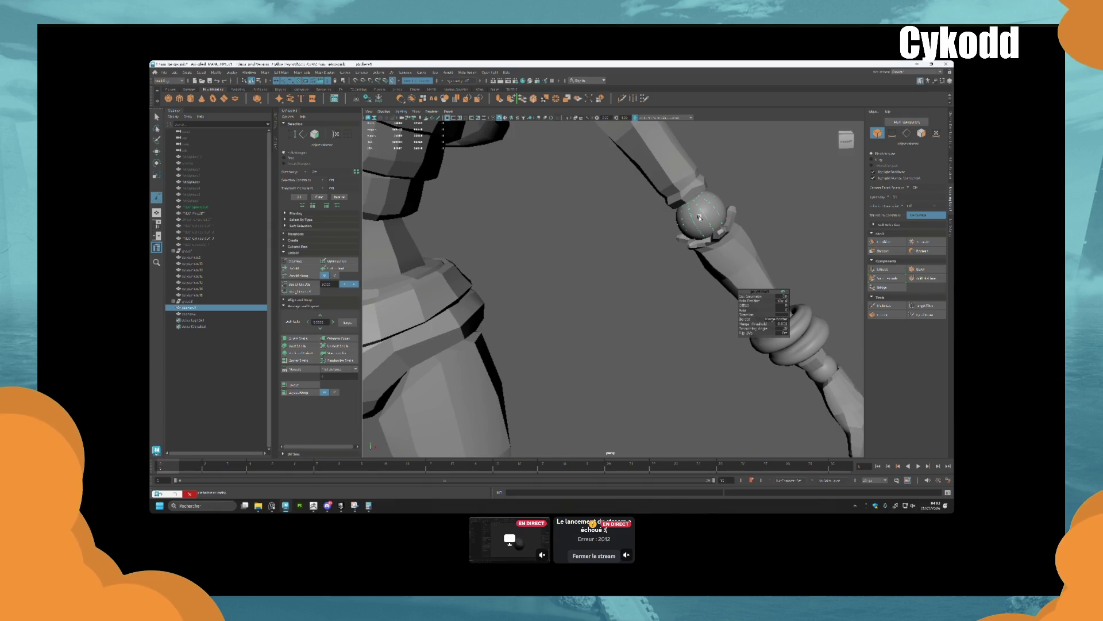
pyautogui.press('w')
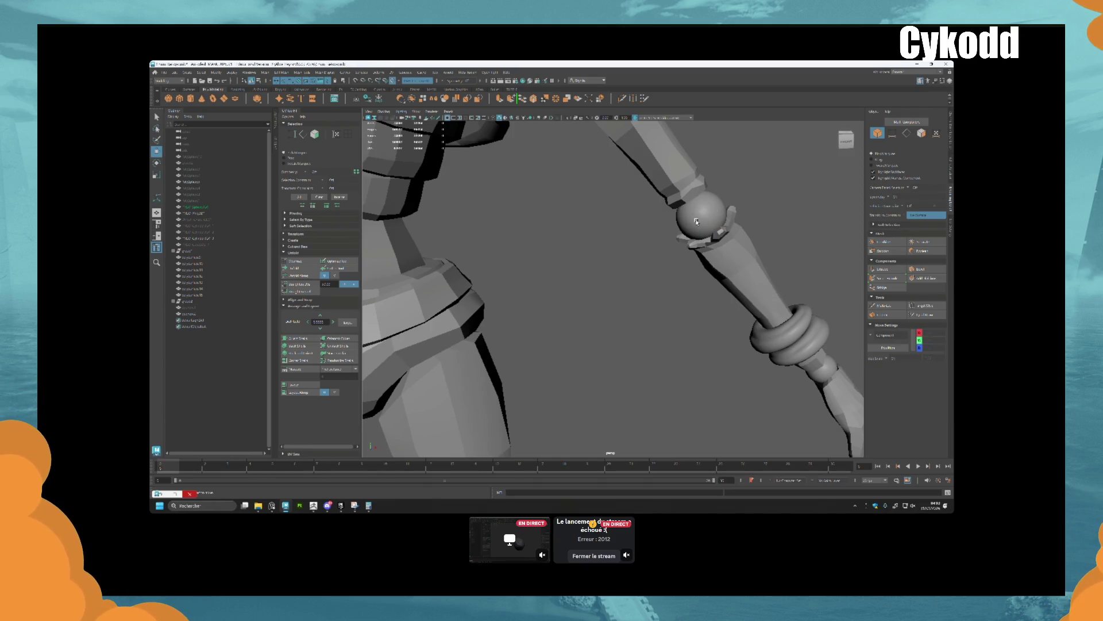
pyautogui.click(393, 83)
pyautogui.click(198, 207)
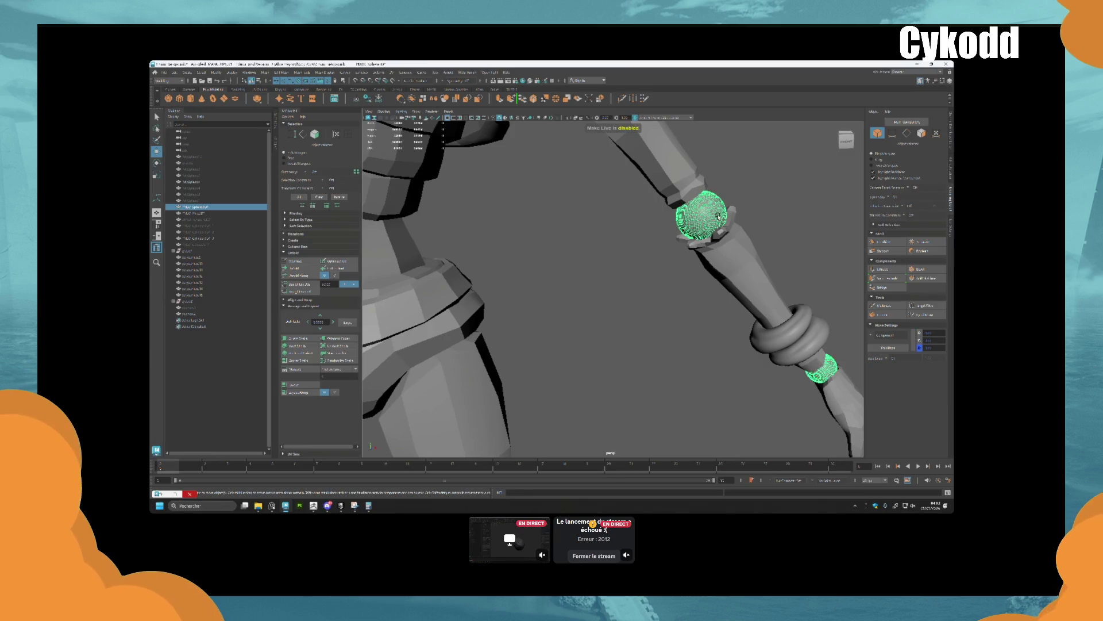
pyautogui.hotkey('ctrl', 'h')
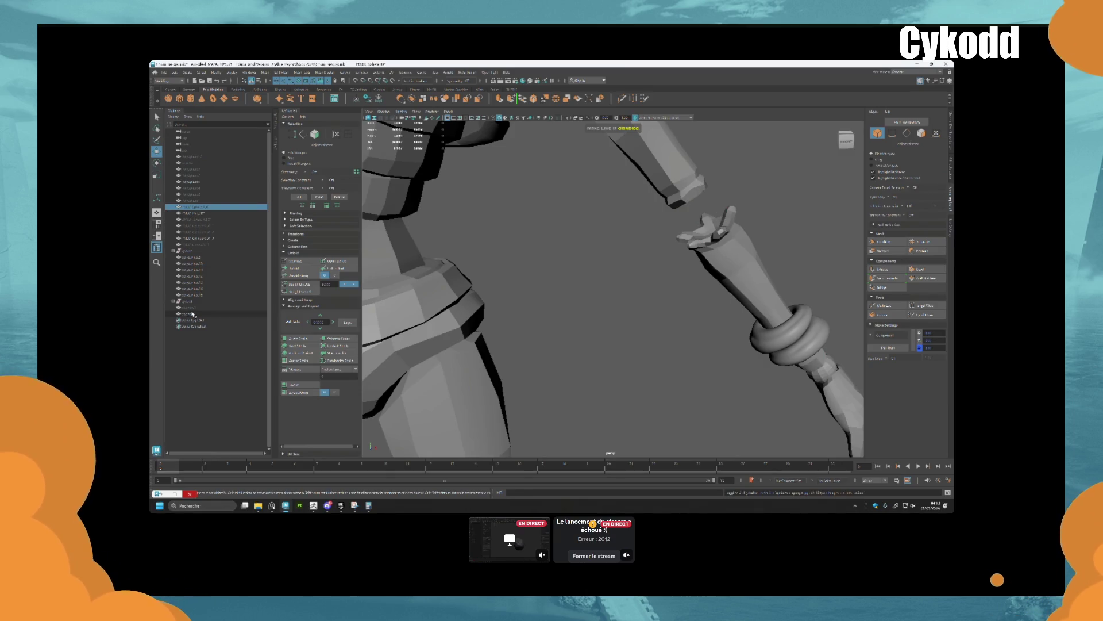
# Hide the hand sphere and select the wrist bracelet, orbiting to inspect it
pyautogui.click(189, 307)
pyautogui.hotkey('ctrl', 'h')
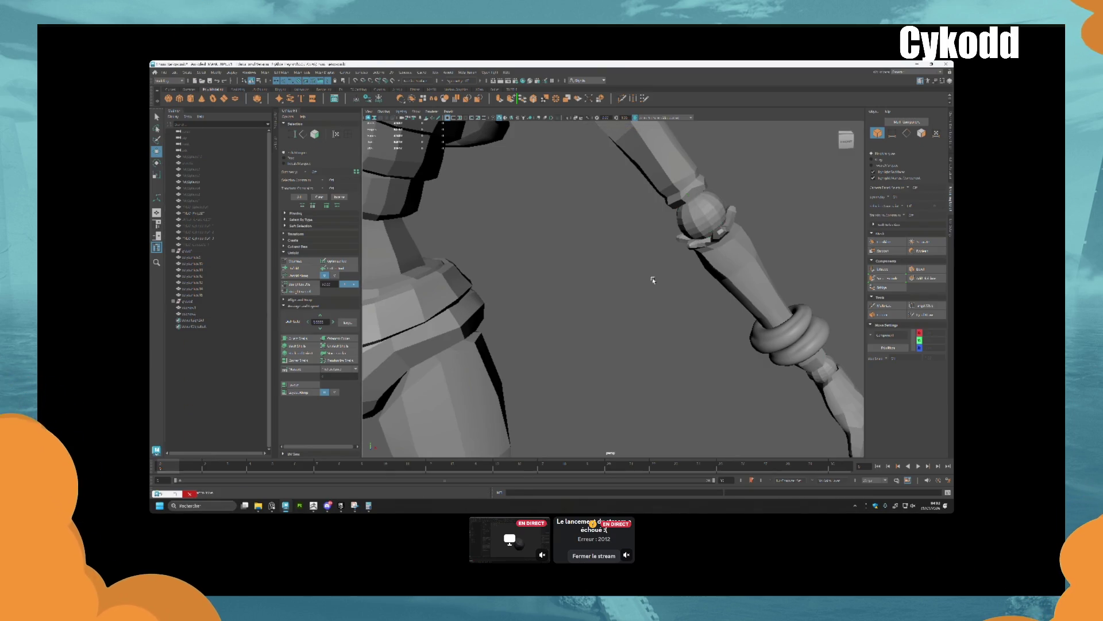
pyautogui.scroll(-5, 653, 280)
pyautogui.click(708, 315)
pyautogui.moveTo(708, 315)
pyautogui.keyDown('alt'); pyautogui.mouseDown()
pyautogui.moveTo(609, 319)
pyautogui.moveTo(700, 323)
pyautogui.mouseUp(); pyautogui.keyUp('alt')
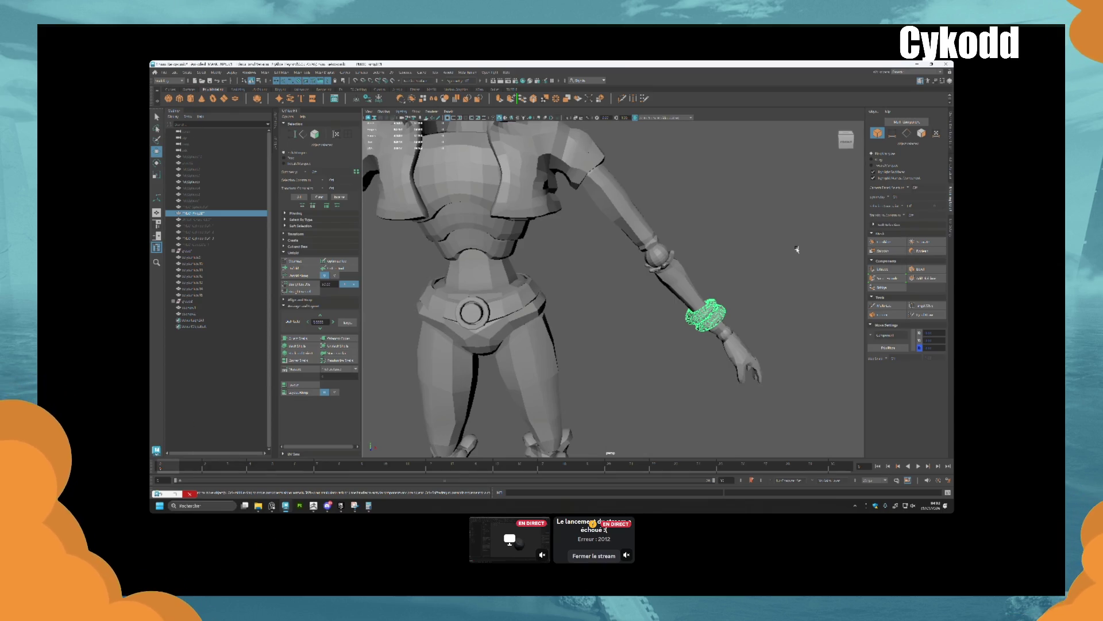
# Isolate the ring, start Quad Draw and create the first quad on its surface
pyautogui.hotkey('ctrl', '1')
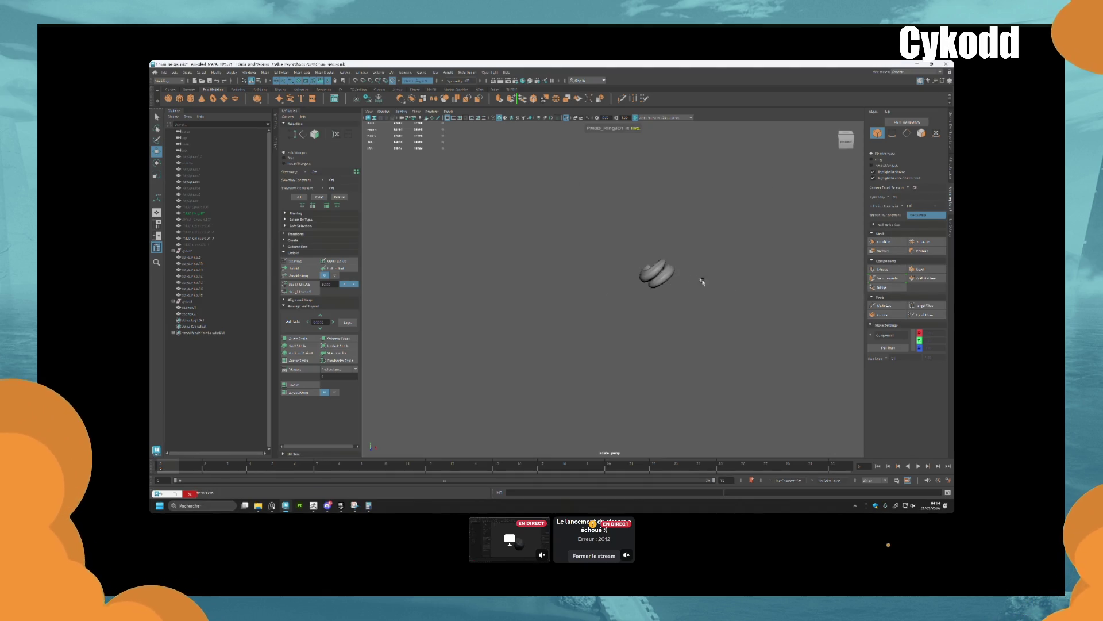
pyautogui.scroll(5, 706, 276)
pyautogui.press('f')
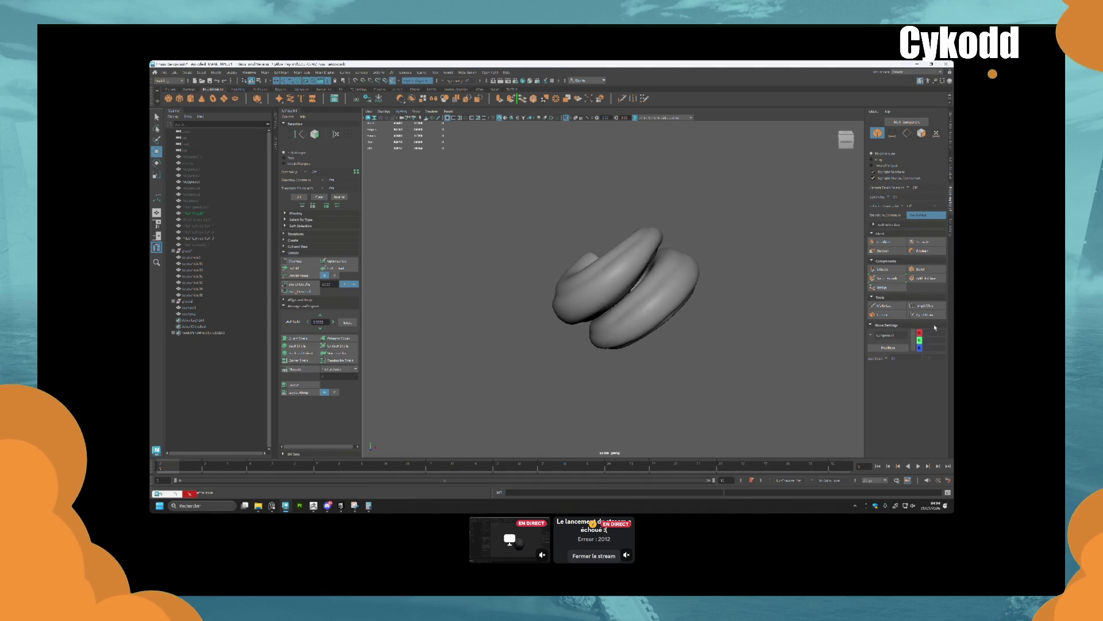
pyautogui.click(927, 314)
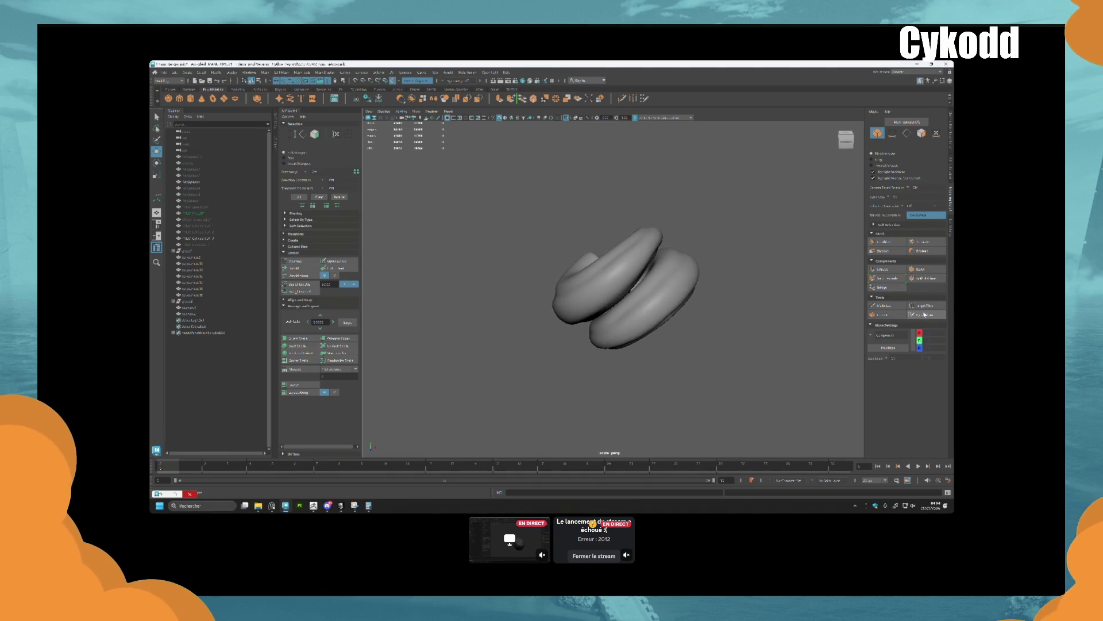
pyautogui.keyDown('shift'); pyautogui.click(601, 289); pyautogui.keyUp('shift')
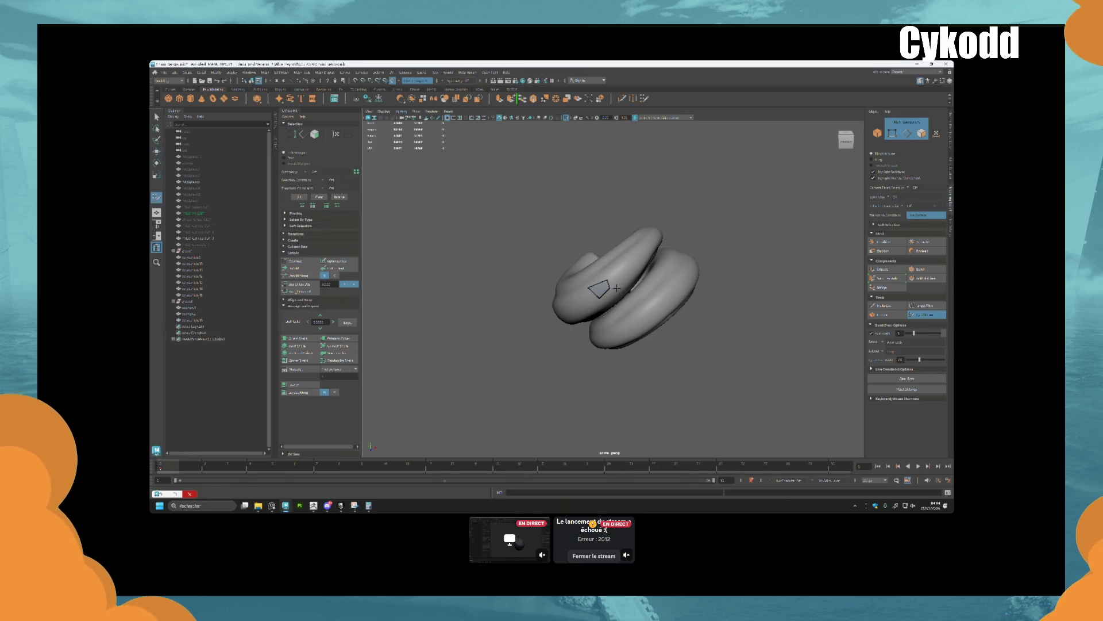
pyautogui.press('w')
pyautogui.click(599, 290)
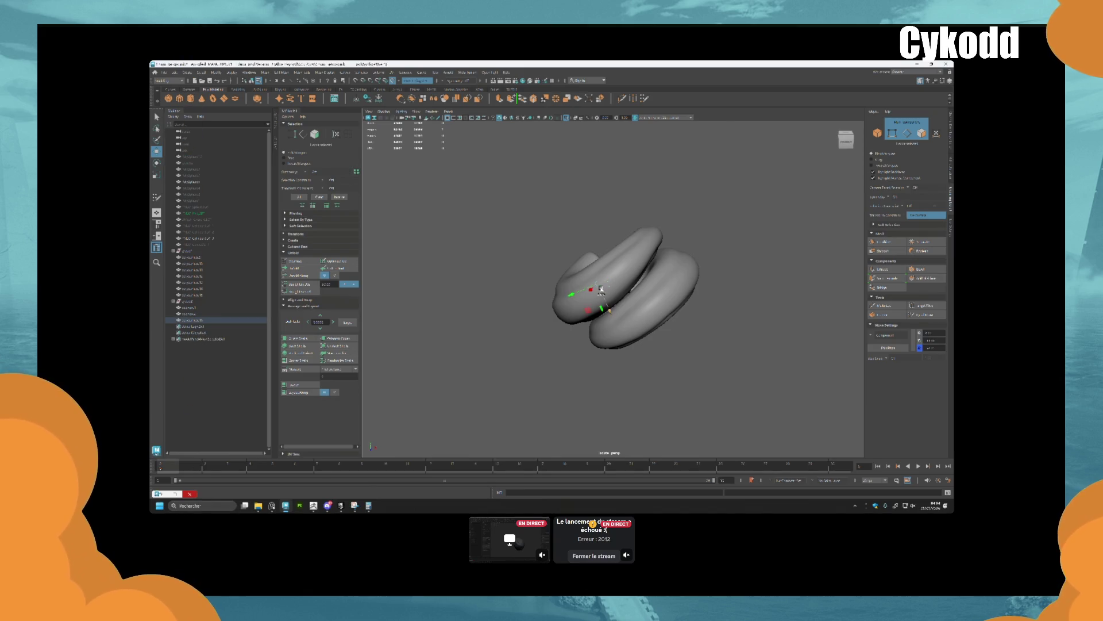
pyautogui.press('f')
pyautogui.scroll(-3, 601, 289)
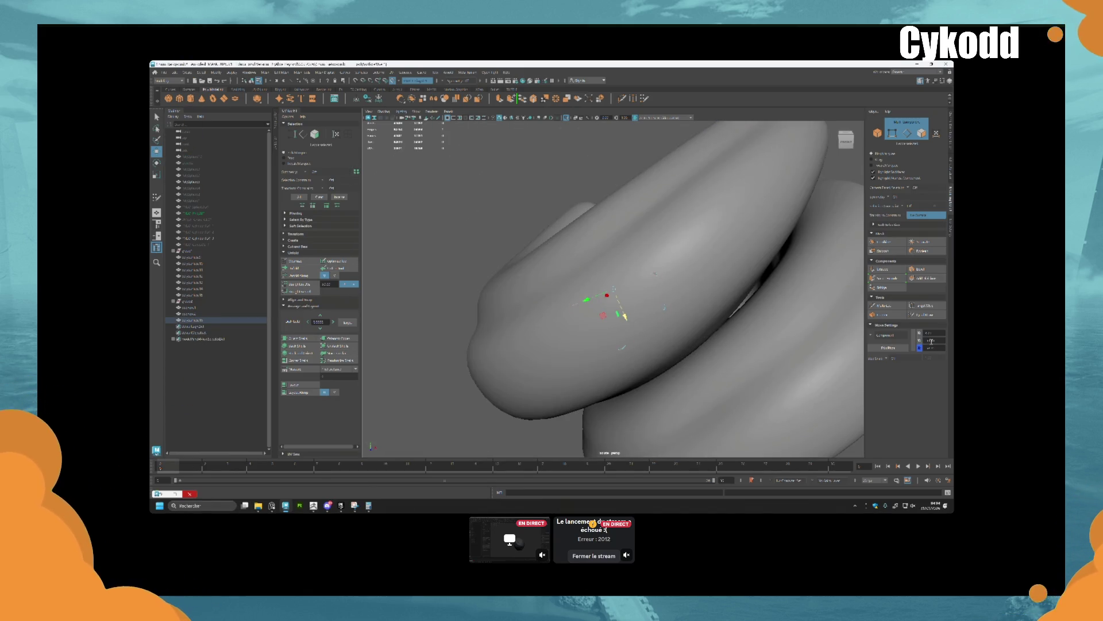
# Reshape the first quad by pulling its top-right corner up and to the left
pyautogui.click(926, 314)
pyautogui.scroll(-3, 612, 287)
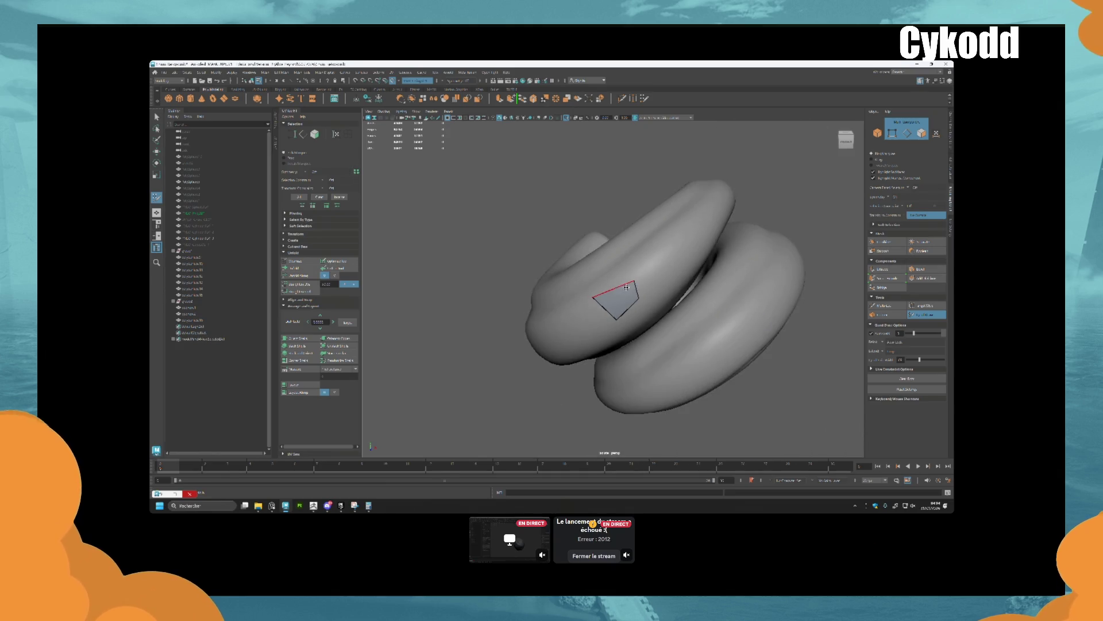
pyautogui.moveTo(632, 282); pyautogui.dragTo(620, 264)
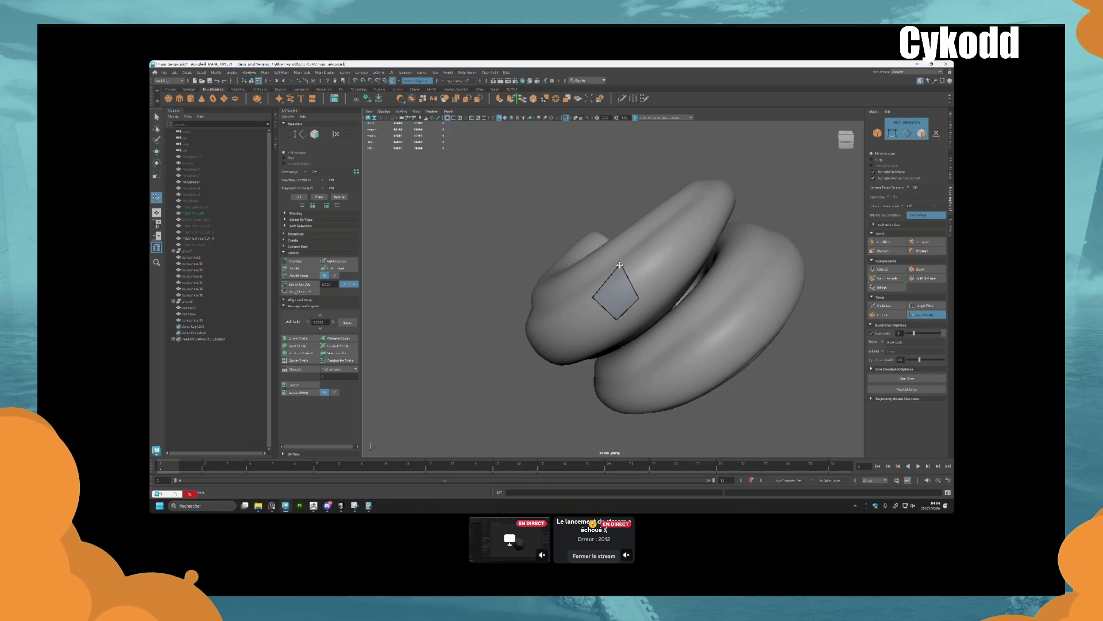
pyautogui.moveTo(619, 265)
pyautogui.keyDown('alt'); pyautogui.mouseDown()
pyautogui.moveTo(692, 295)
pyautogui.moveTo(649, 309)
pyautogui.moveTo(648, 298)
pyautogui.mouseUp(); pyautogui.keyUp('alt')
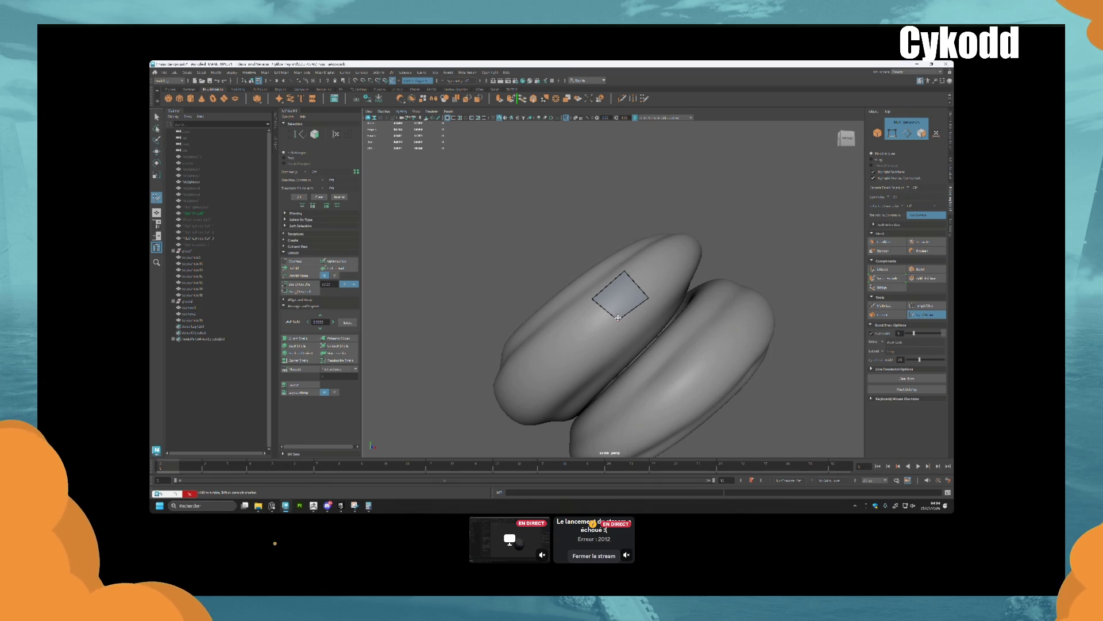
pyautogui.moveTo(617, 318)
pyautogui.keyDown('alt'); pyautogui.mouseDown()
pyautogui.moveTo(632, 313)
pyautogui.moveTo(653, 331)
pyautogui.moveTo(630, 326)
pyautogui.mouseUp(); pyautogui.keyUp('alt')
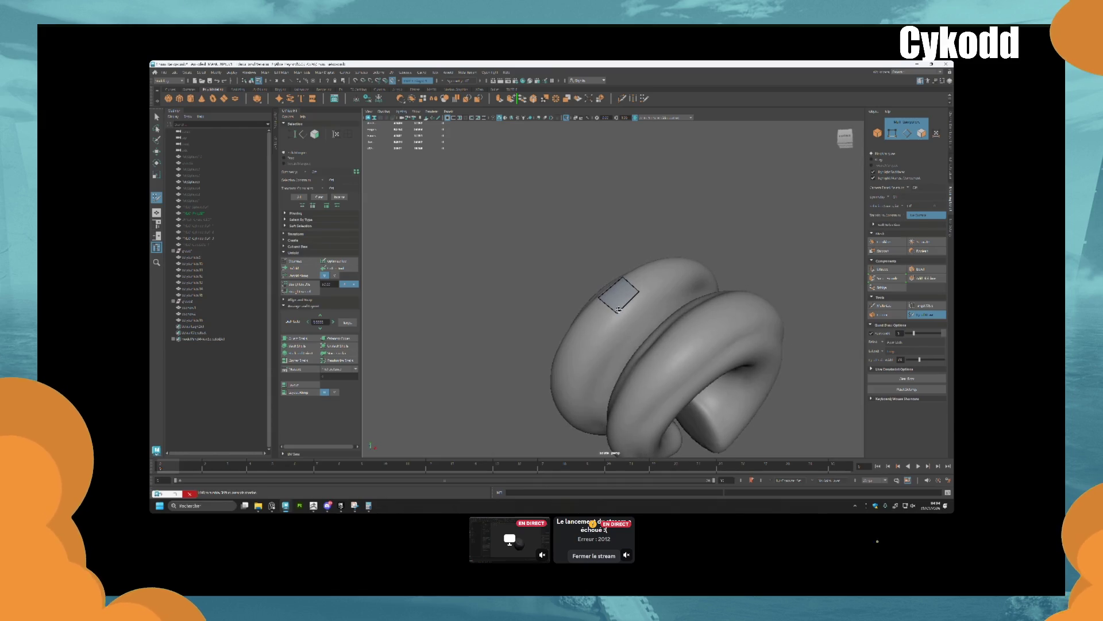
pyautogui.scroll(3, 629, 325)
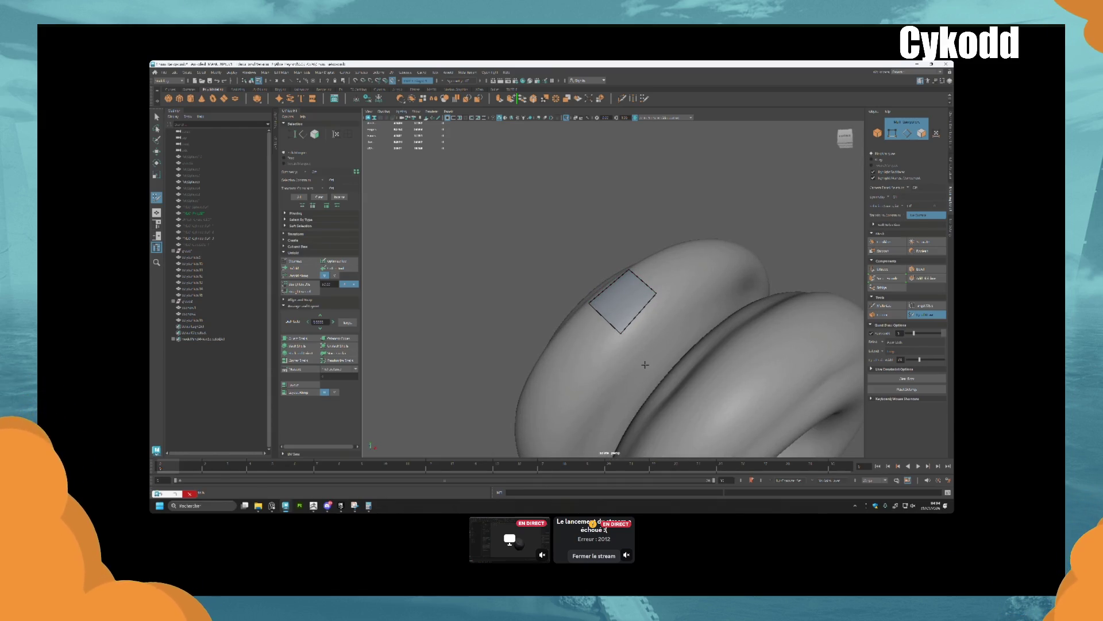
# Add a second quad beside the first, then select the ring and exit Quad Draw
pyautogui.keyDown('shift'); pyautogui.click(659, 335); pyautogui.keyUp('shift')
pyautogui.keyDown('alt'); pyautogui.moveTo(659, 335); pyautogui.dragTo(632, 327); pyautogui.keyUp('alt')
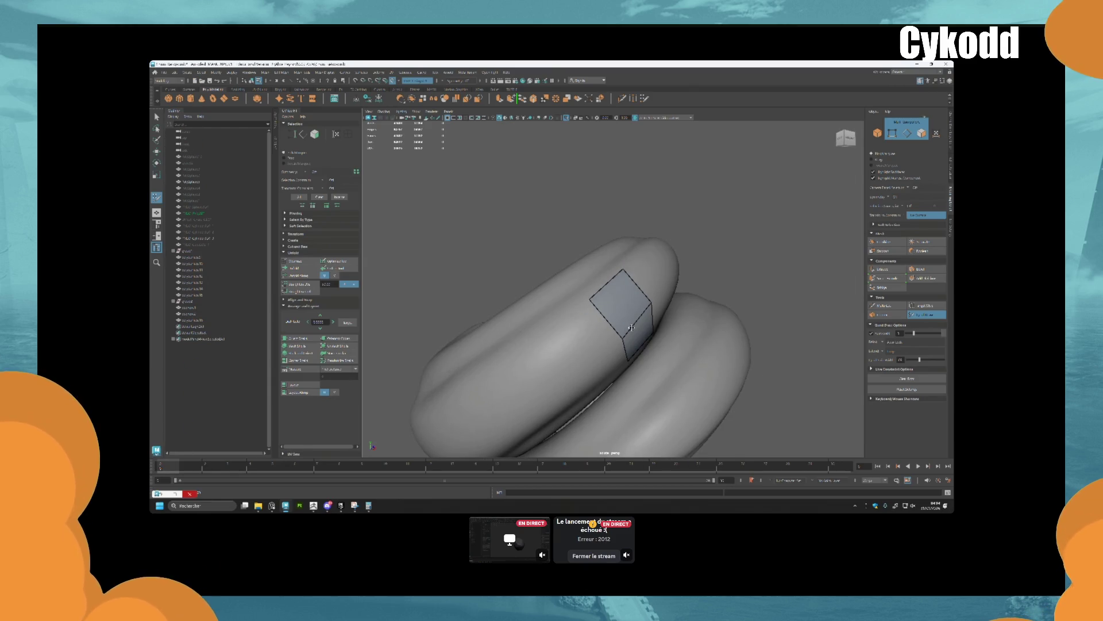
pyautogui.moveTo(631, 327)
pyautogui.keyDown('alt'); pyautogui.mouseDown()
pyautogui.moveTo(615, 299)
pyautogui.moveTo(603, 319)
pyautogui.moveTo(590, 247)
pyautogui.mouseUp(); pyautogui.keyUp('alt')
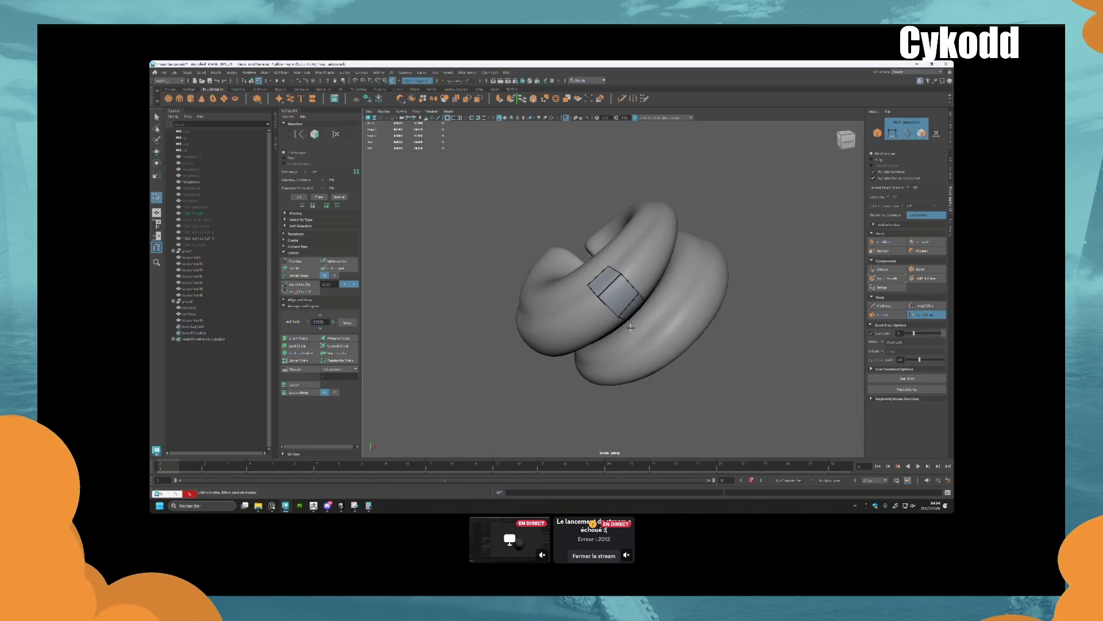
pyautogui.click(877, 132)
pyautogui.keyDown('alt'); pyautogui.moveTo(698, 243); pyautogui.dragTo(696, 240); pyautogui.keyUp('alt')
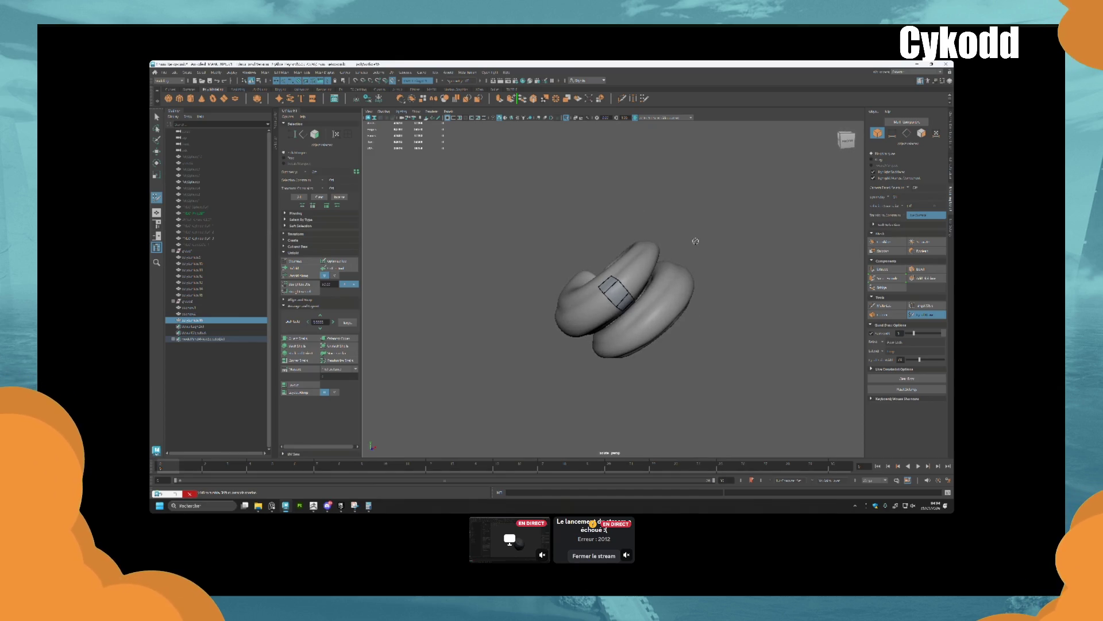
pyautogui.press('w')
pyautogui.click(921, 132)
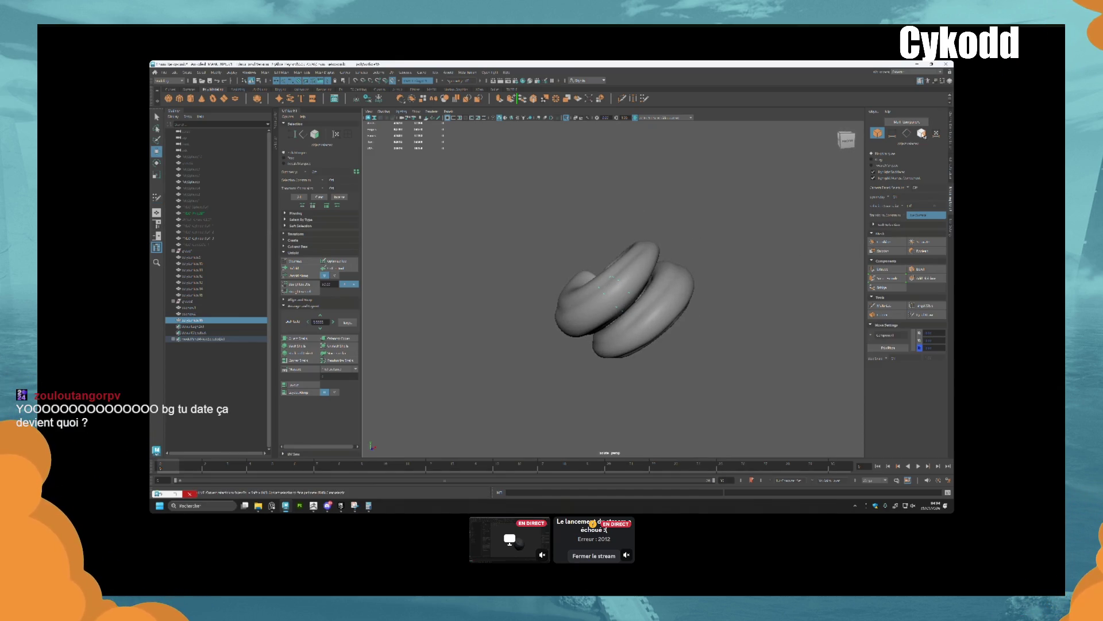
# Separate the ring mesh, keep the lower piece polySurface19 selected and framed, and make it live
pyautogui.press('F8')
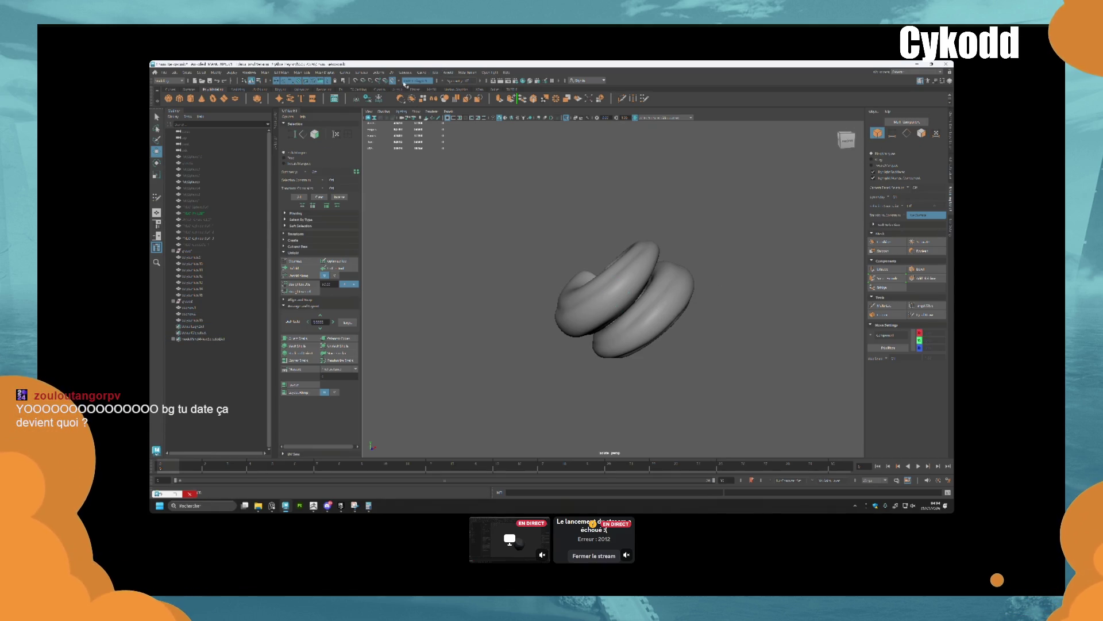
pyautogui.click(626, 299)
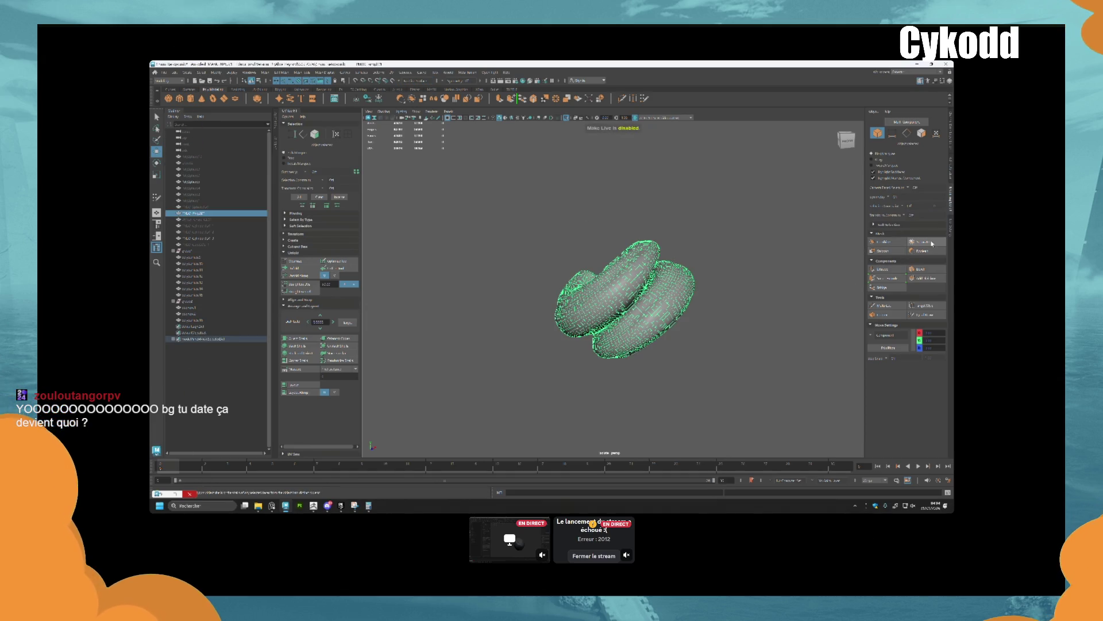
pyautogui.click(932, 244)
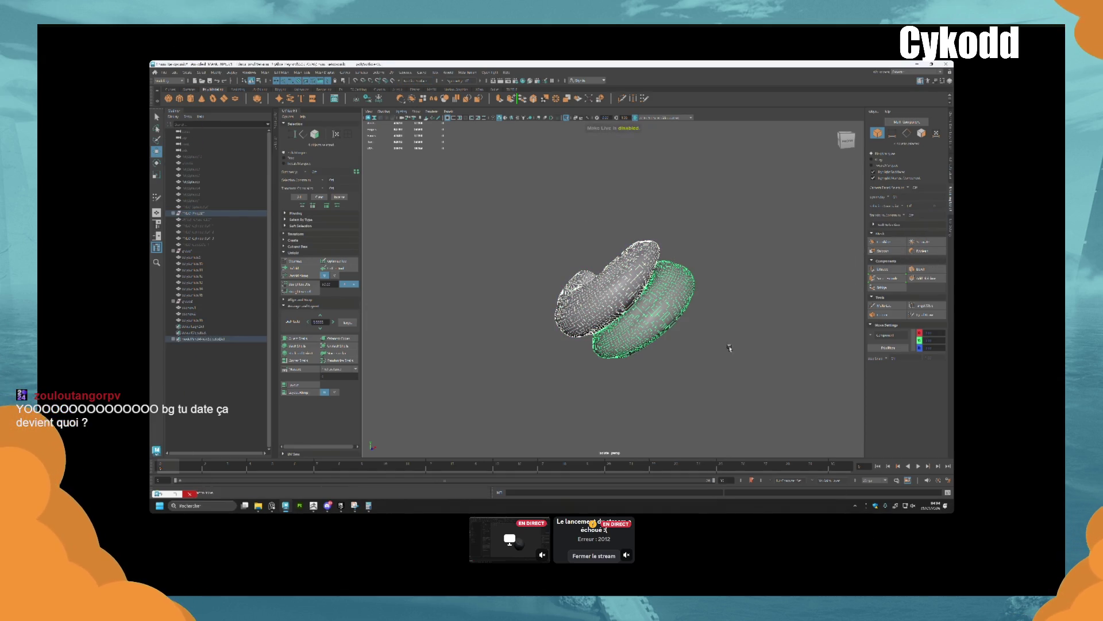
pyautogui.click(664, 314)
pyautogui.scroll(-5, 663, 314)
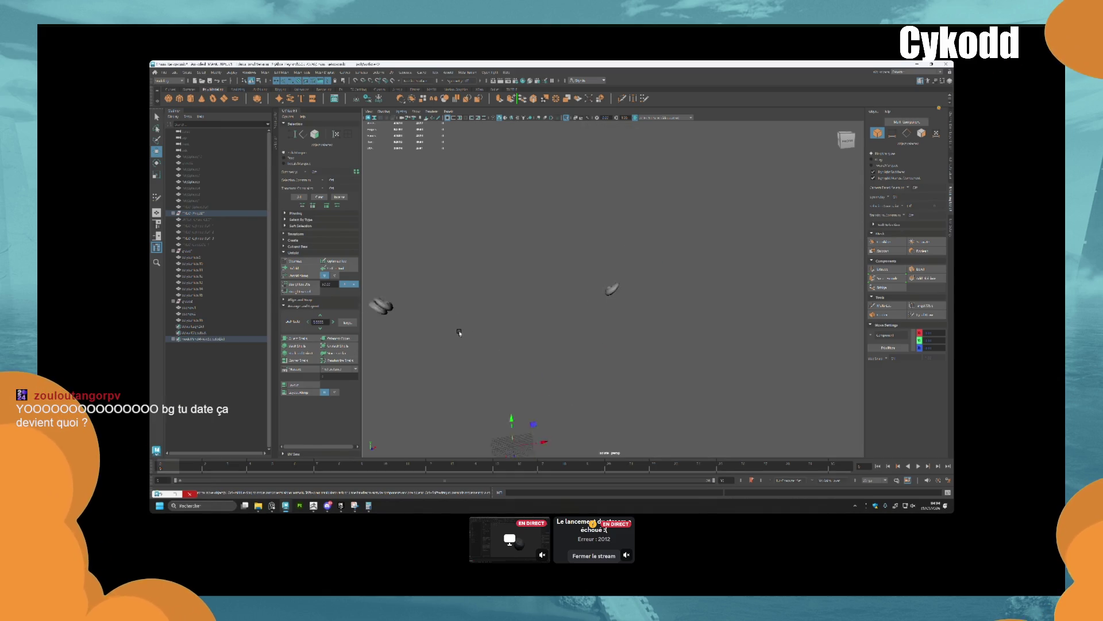
pyautogui.press('f')
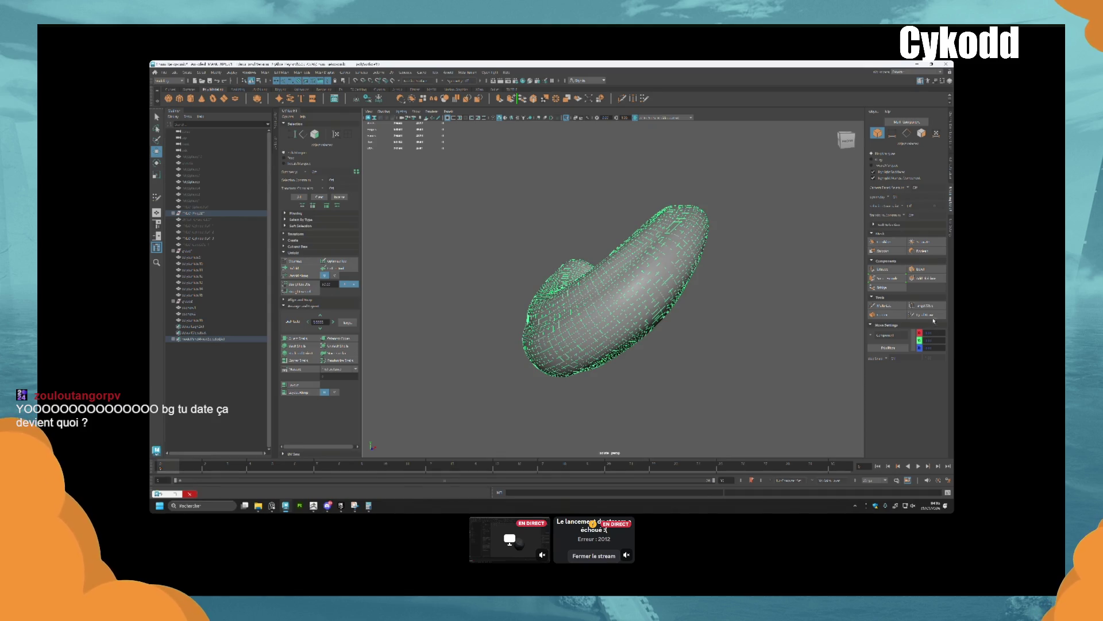
pyautogui.click(452, 81)
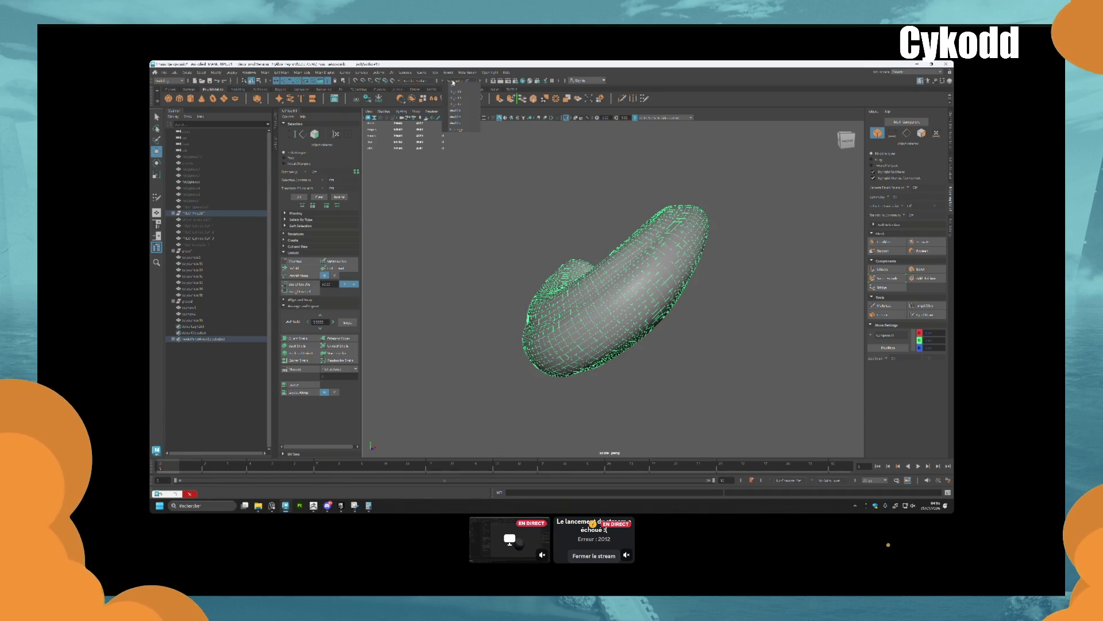
pyautogui.click(390, 82)
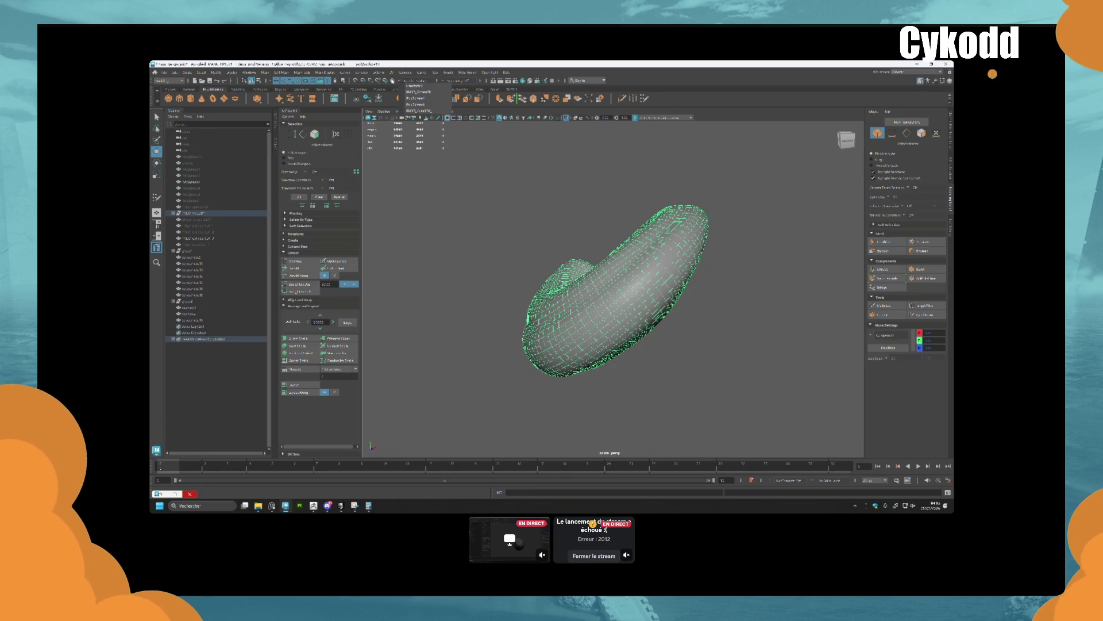
pyautogui.click(919, 316)
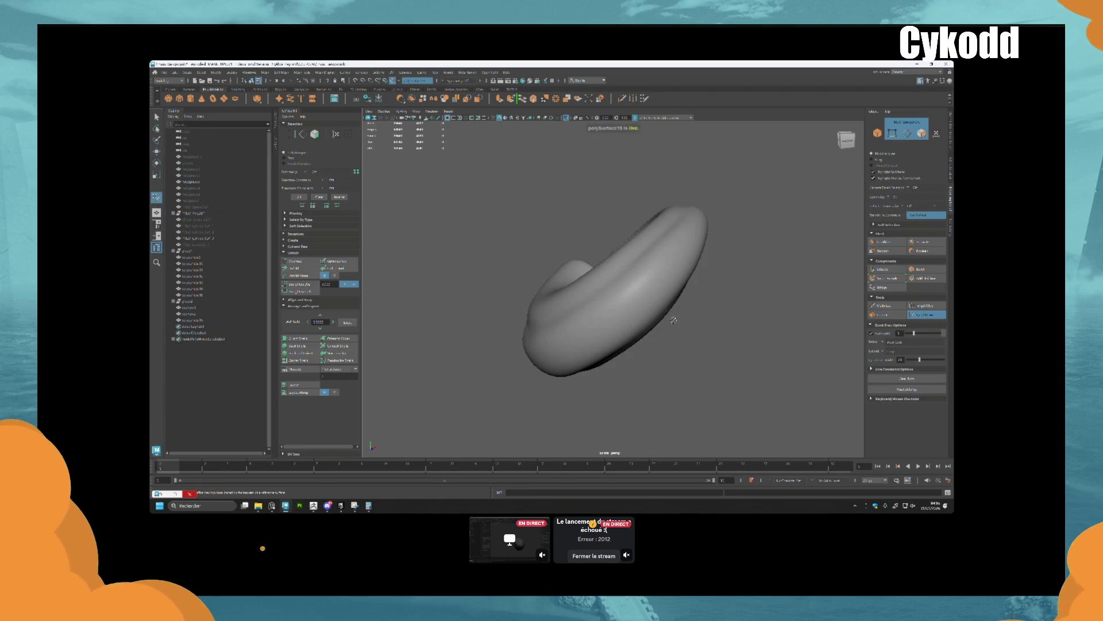
# Return to object selection, resume Quad Draw and pick objects in the Outliner
pyautogui.press('w')
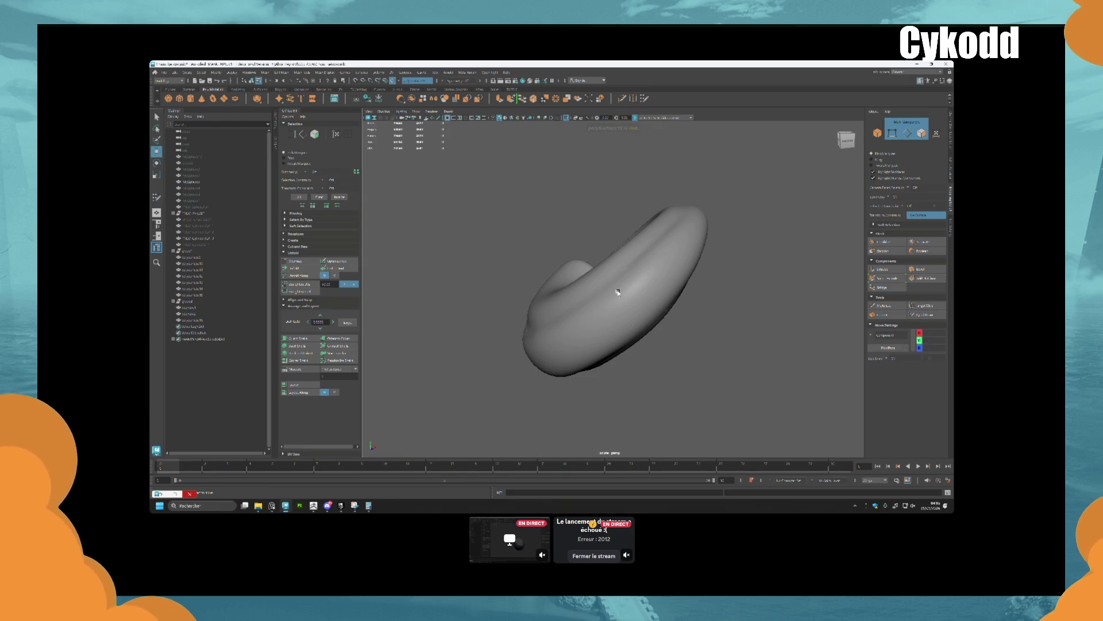
pyautogui.press('F8')
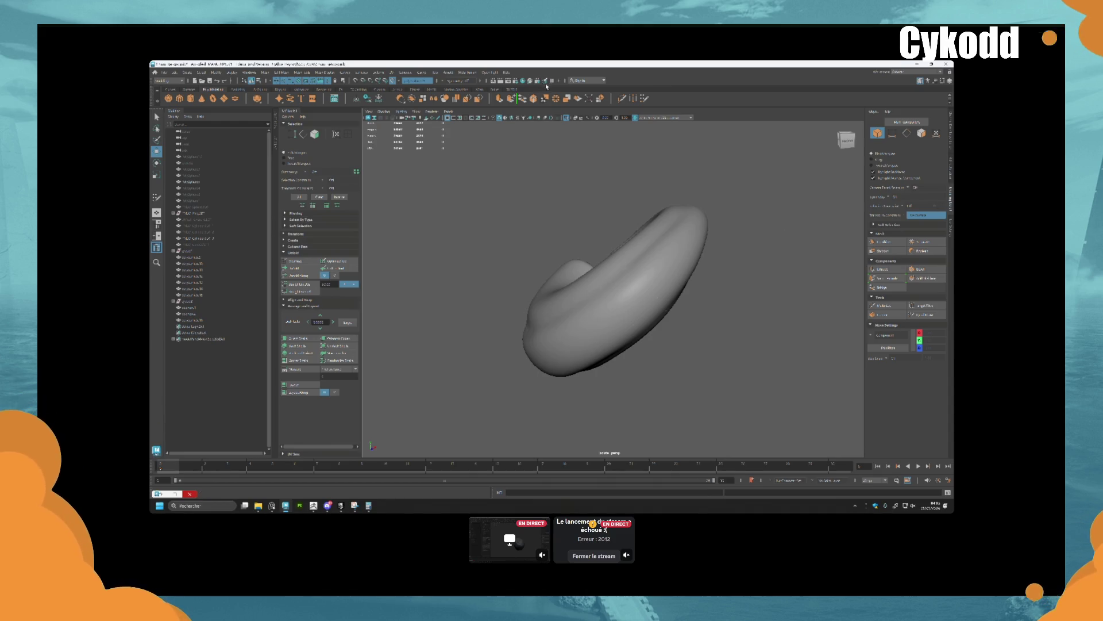
pyautogui.click(926, 315)
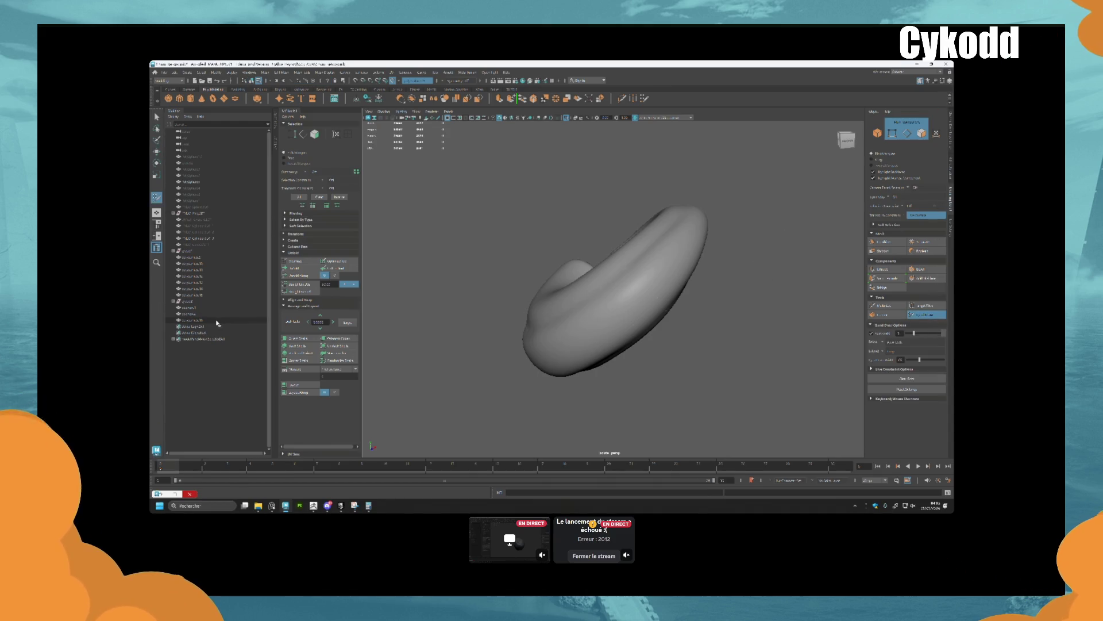
pyautogui.click(212, 320)
pyautogui.click(204, 313)
pyautogui.click(196, 307)
pyautogui.click(198, 320)
pyautogui.keyDown('alt'); pyautogui.moveTo(776, 325); pyautogui.dragTo(838, 330); pyautogui.keyUp('alt')
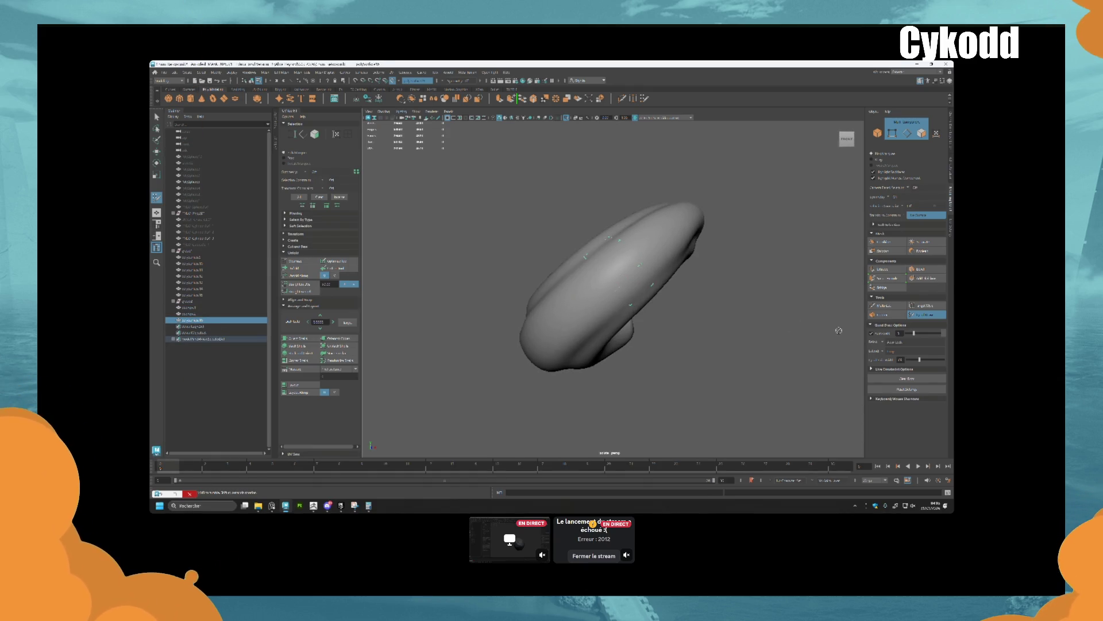
# Fill quads along the ring band, then undo the two extra rows to keep one strip
pyautogui.keyDown('shift'); pyautogui.click(620, 270); pyautogui.keyUp('shift')
pyautogui.moveTo(620, 270)
pyautogui.keyDown('alt'); pyautogui.mouseDown()
pyautogui.moveTo(671, 312)
pyautogui.moveTo(677, 295)
pyautogui.moveTo(692, 301)
pyautogui.mouseUp(); pyautogui.keyUp('alt')
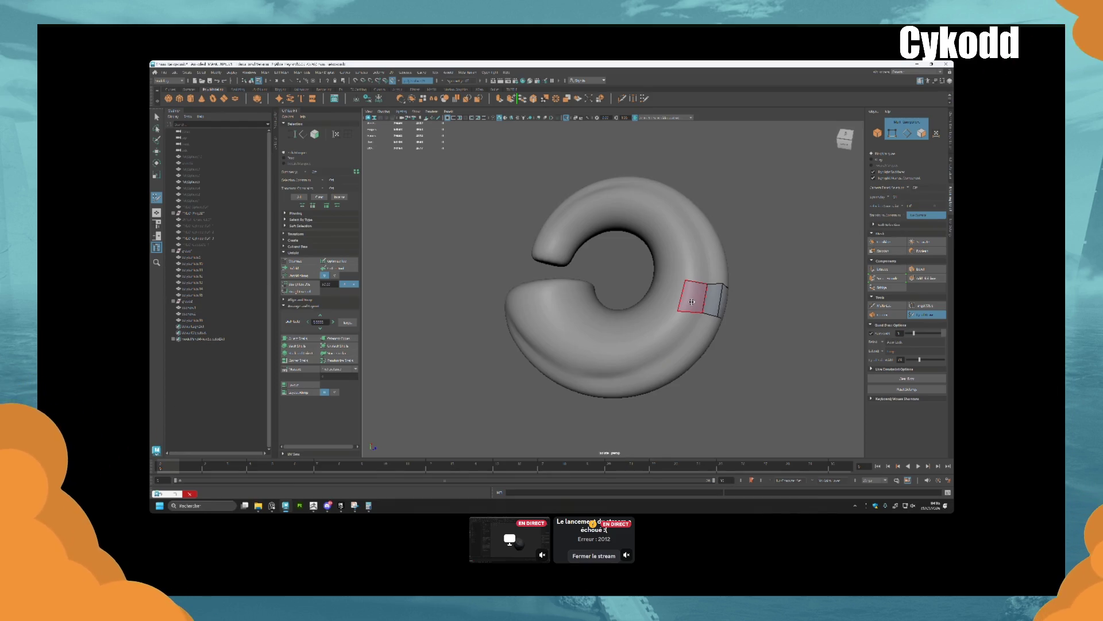
pyautogui.moveTo(680, 314)
pyautogui.keyDown('alt'); pyautogui.mouseDown()
pyautogui.moveTo(645, 274)
pyautogui.moveTo(597, 261)
pyautogui.mouseUp(); pyautogui.keyUp('alt')
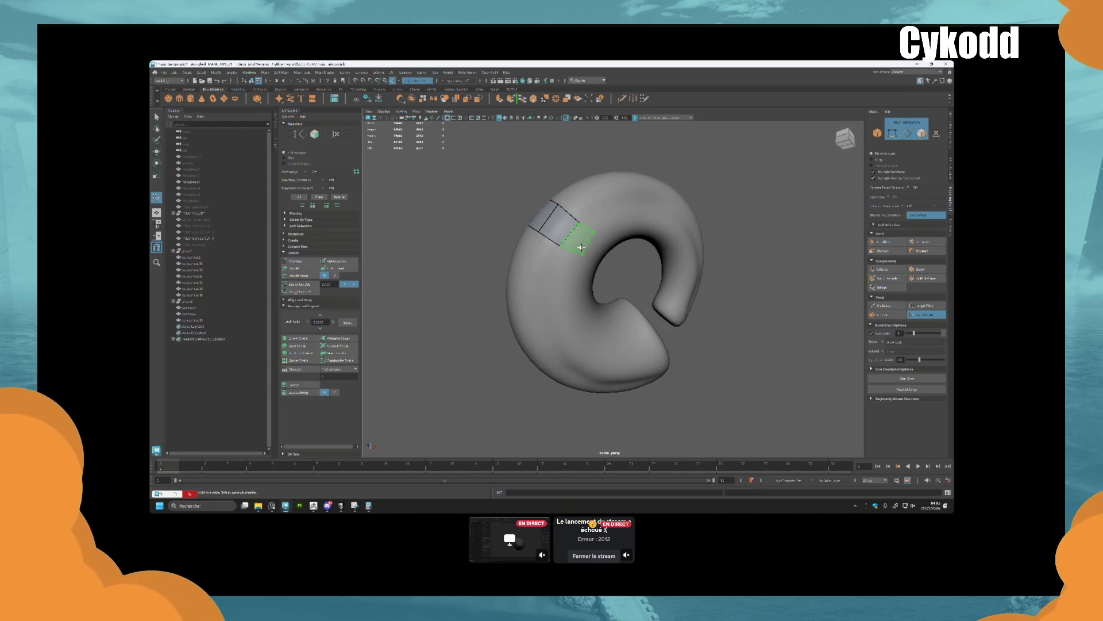
pyautogui.keyDown('shift'); pyautogui.click(581, 247); pyautogui.keyUp('shift')
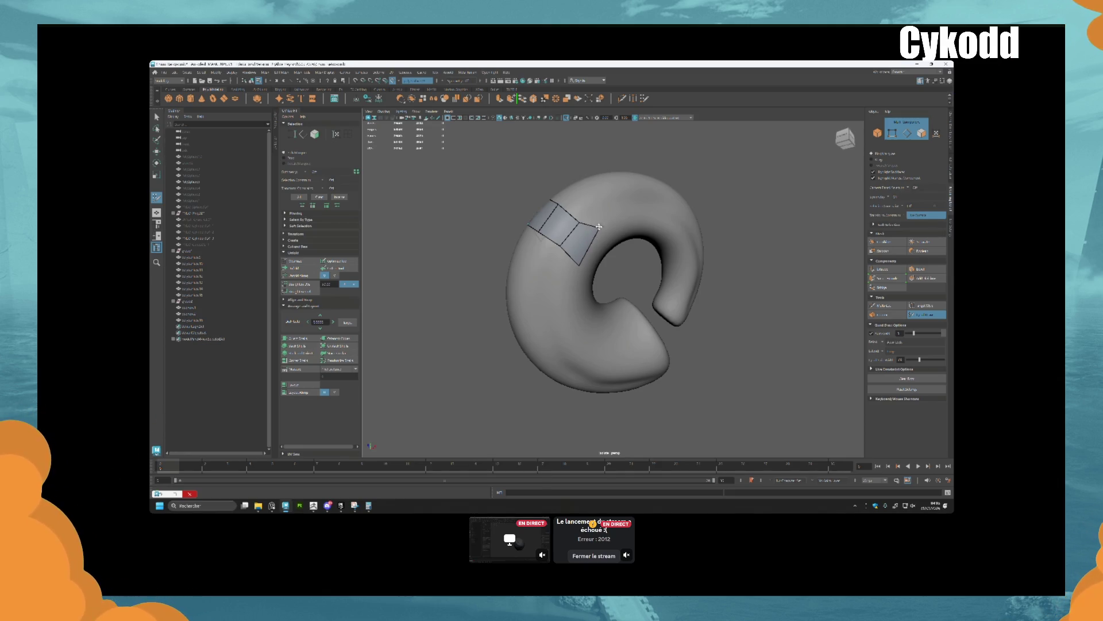
pyautogui.moveTo(598, 252)
pyautogui.keyDown('alt'); pyautogui.mouseDown()
pyautogui.moveTo(642, 256)
pyautogui.moveTo(658, 290)
pyautogui.moveTo(661, 262)
pyautogui.moveTo(576, 303)
pyautogui.moveTo(632, 267)
pyautogui.moveTo(584, 301)
pyautogui.moveTo(586, 313)
pyautogui.moveTo(471, 325)
pyautogui.mouseUp(); pyautogui.keyUp('alt')
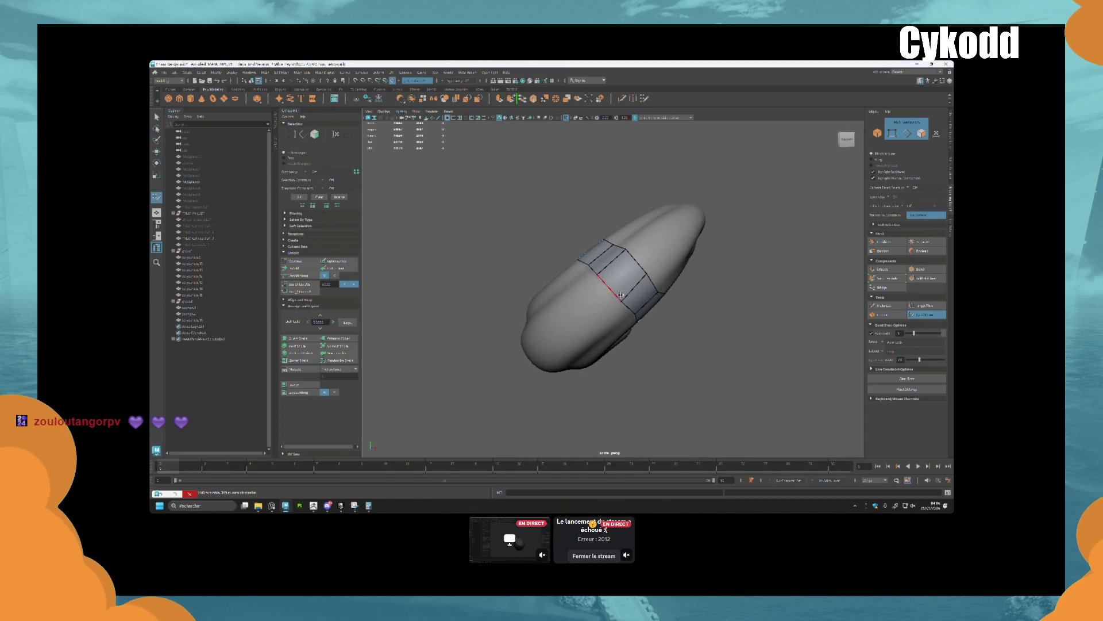
pyautogui.moveTo(612, 272)
pyautogui.keyDown('alt'); pyautogui.mouseDown()
pyautogui.moveTo(589, 264)
pyautogui.moveTo(580, 224)
pyautogui.moveTo(590, 203)
pyautogui.moveTo(608, 219)
pyautogui.moveTo(629, 210)
pyautogui.moveTo(663, 274)
pyautogui.moveTo(652, 257)
pyautogui.mouseUp(); pyautogui.keyUp('alt')
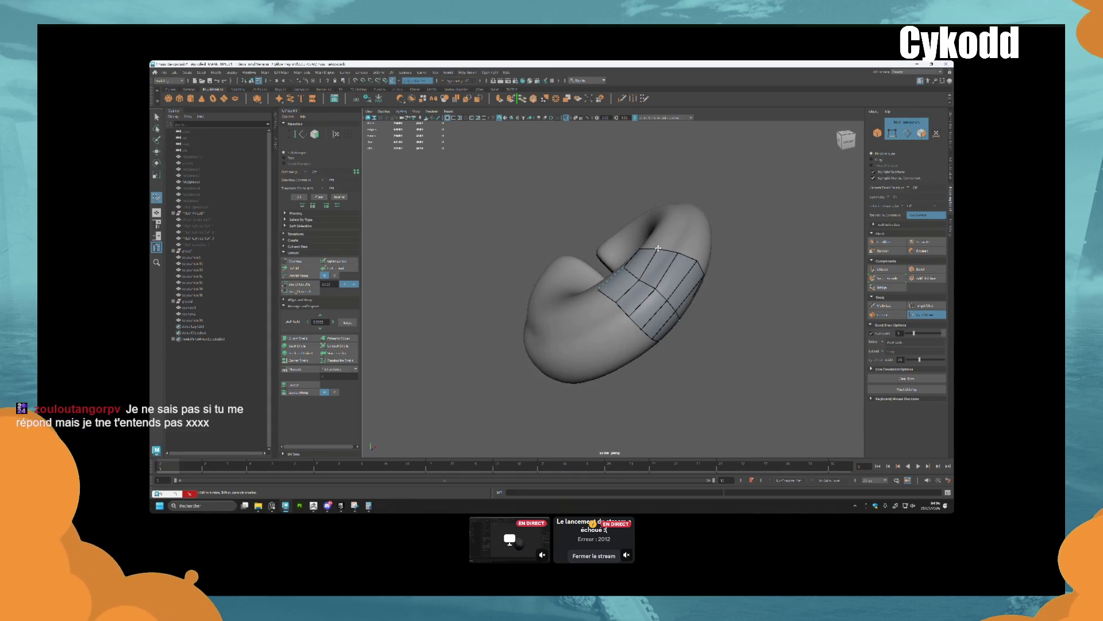
pyautogui.keyDown('alt'); pyautogui.moveTo(598, 345); pyautogui.dragTo(636, 358); pyautogui.keyUp('alt')
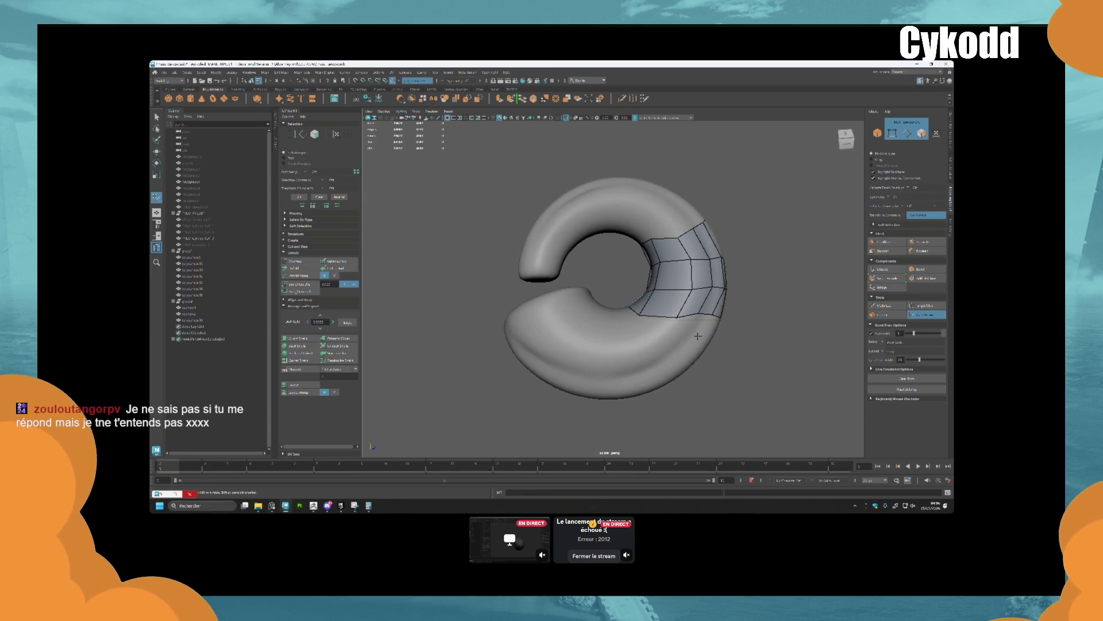
pyautogui.hotkey('ctrl', 'z')
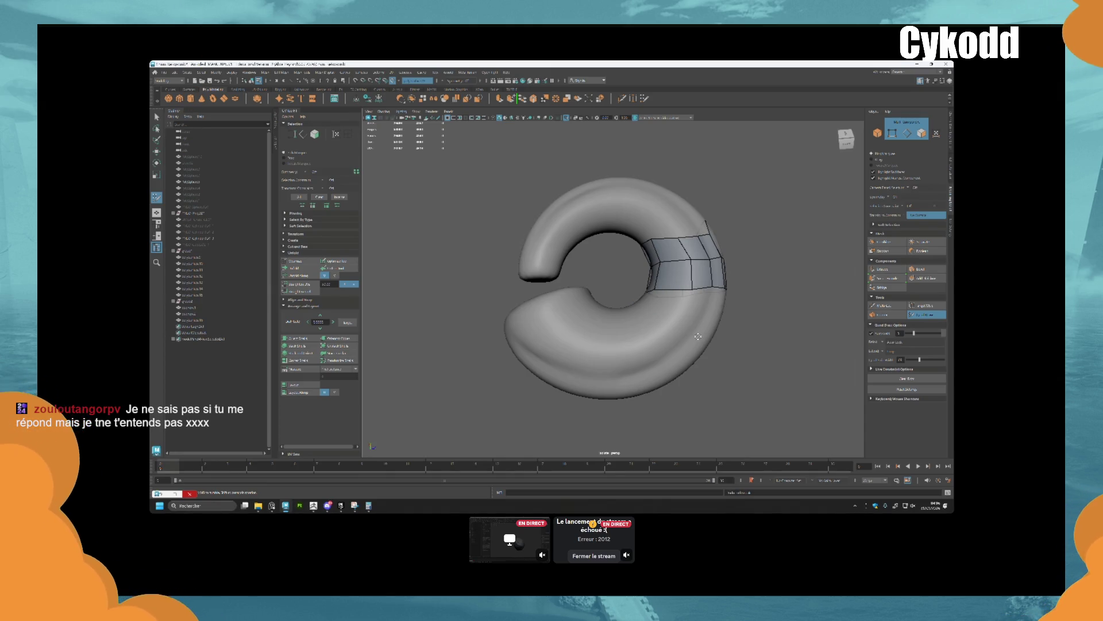
pyautogui.hotkey('ctrl', 'z')
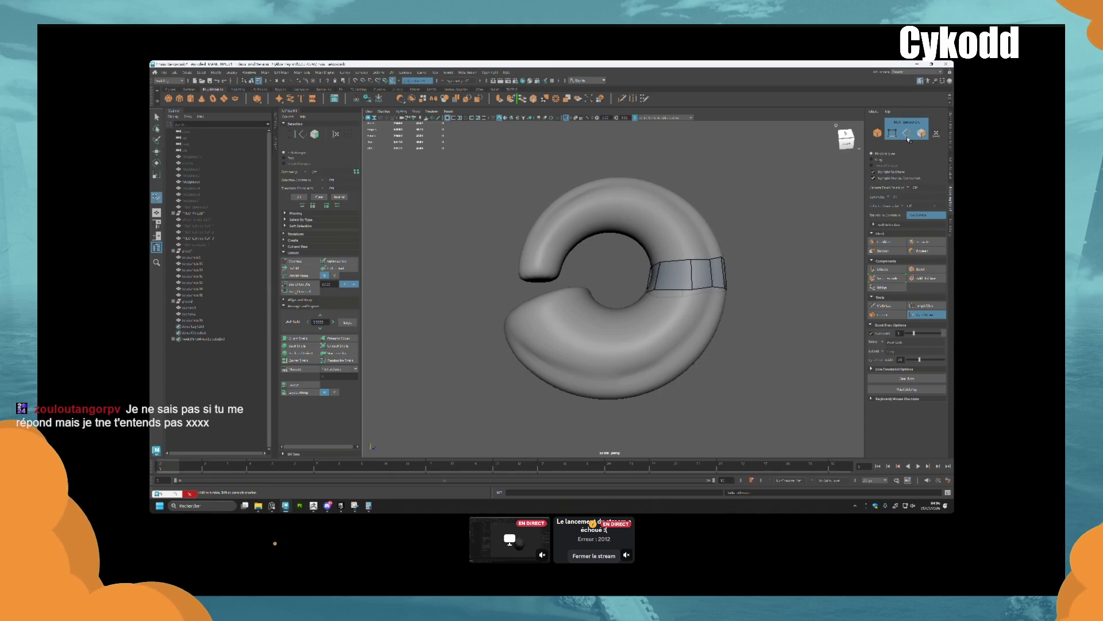
pyautogui.click(906, 134)
# Leave Quad Draw to select and nudge ring faces, orbit around the ring, then resume Quad Draw
pyautogui.press('w')
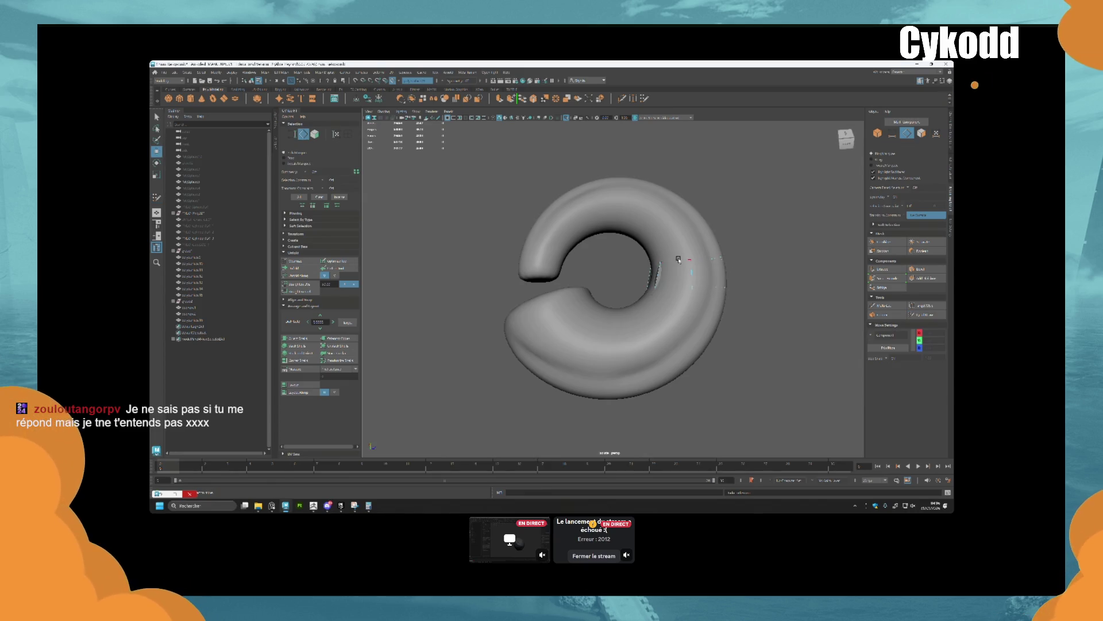
pyautogui.click(678, 260)
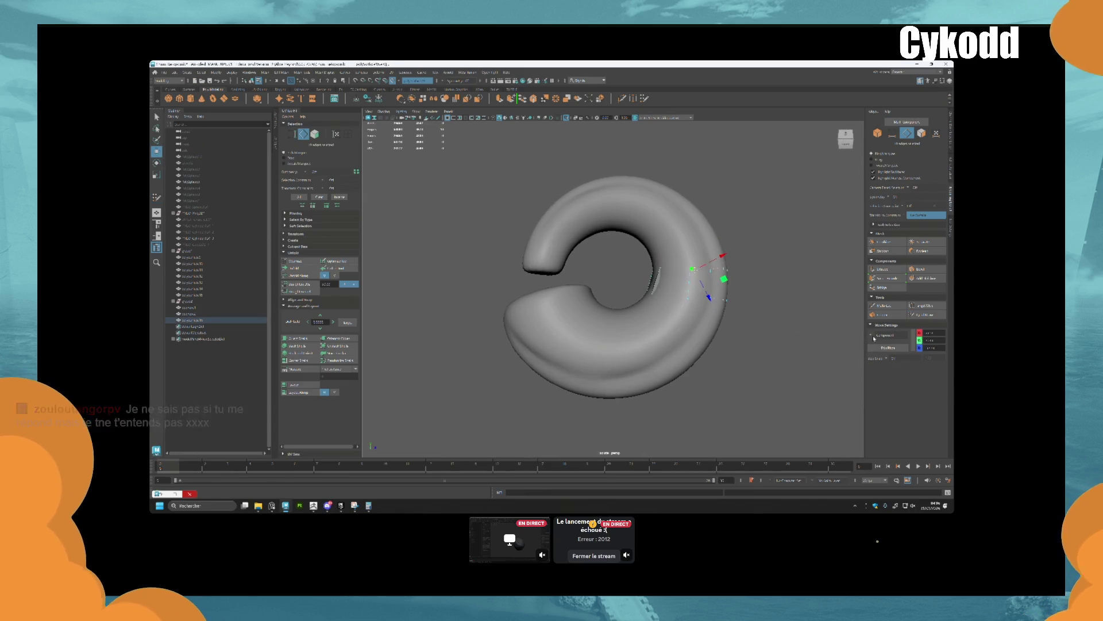
pyautogui.moveTo(710, 298); pyautogui.dragTo(710, 295)
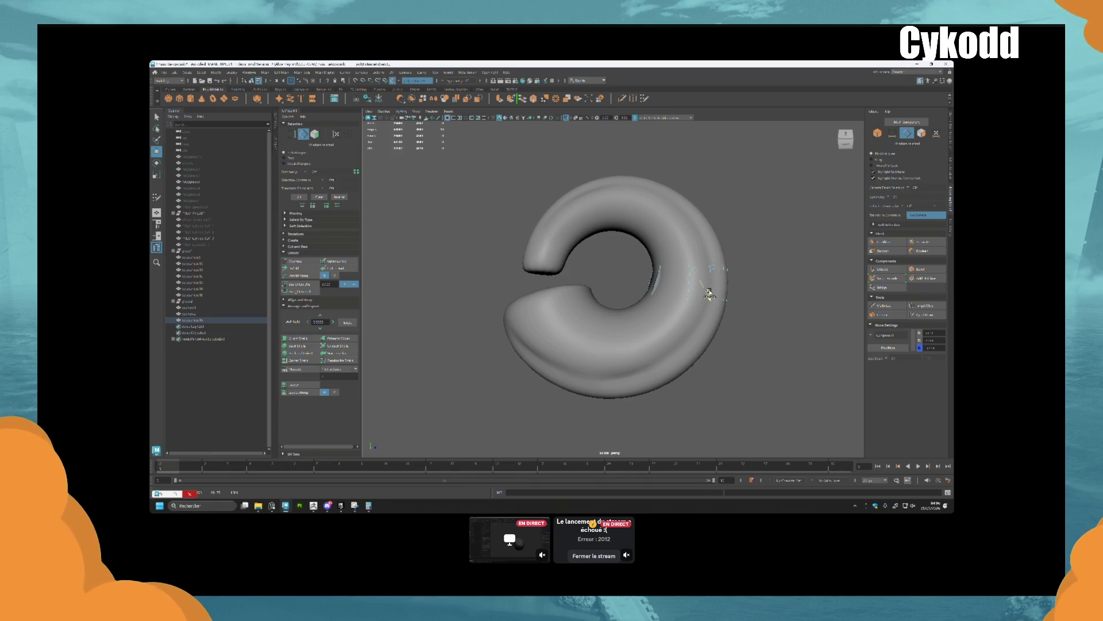
pyautogui.press('e')
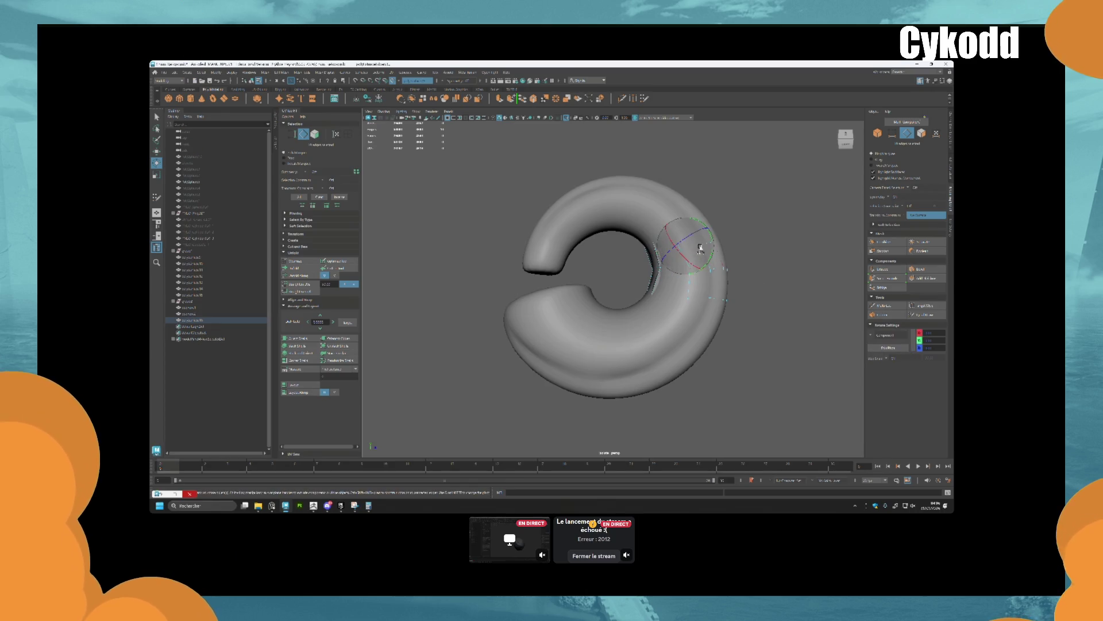
pyautogui.moveTo(754, 271)
pyautogui.keyDown('alt'); pyautogui.mouseDown()
pyautogui.moveTo(565, 242)
pyautogui.moveTo(575, 246)
pyautogui.mouseUp(); pyautogui.keyUp('alt')
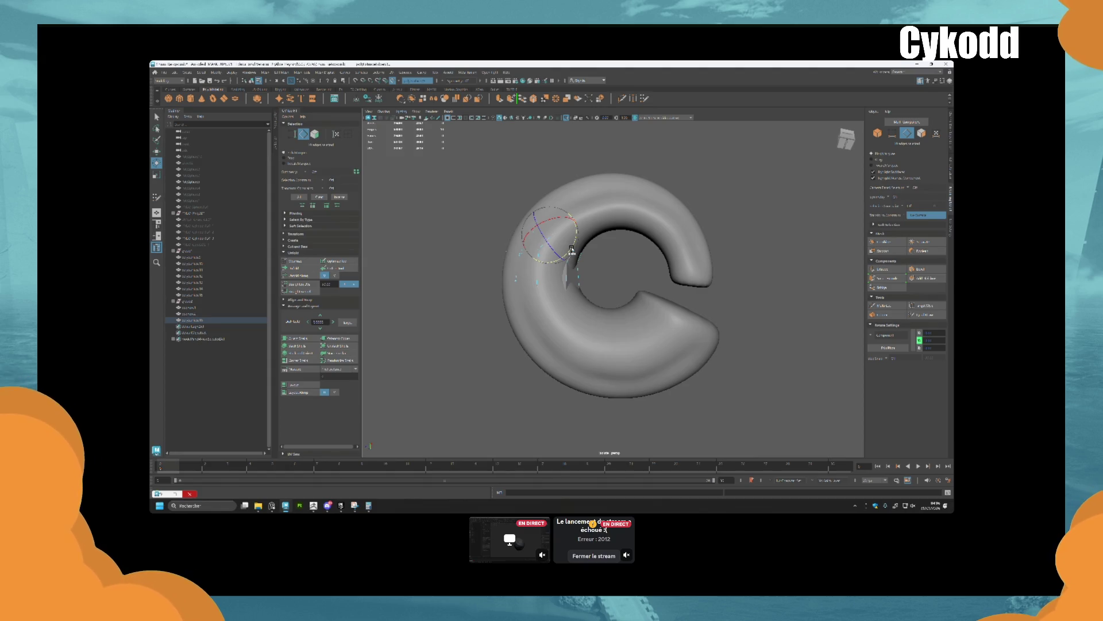
pyautogui.moveTo(571, 248)
pyautogui.keyDown('alt'); pyautogui.mouseDown()
pyautogui.moveTo(661, 230)
pyautogui.moveTo(643, 243)
pyautogui.mouseUp(); pyautogui.keyUp('alt')
pyautogui.click(643, 252)
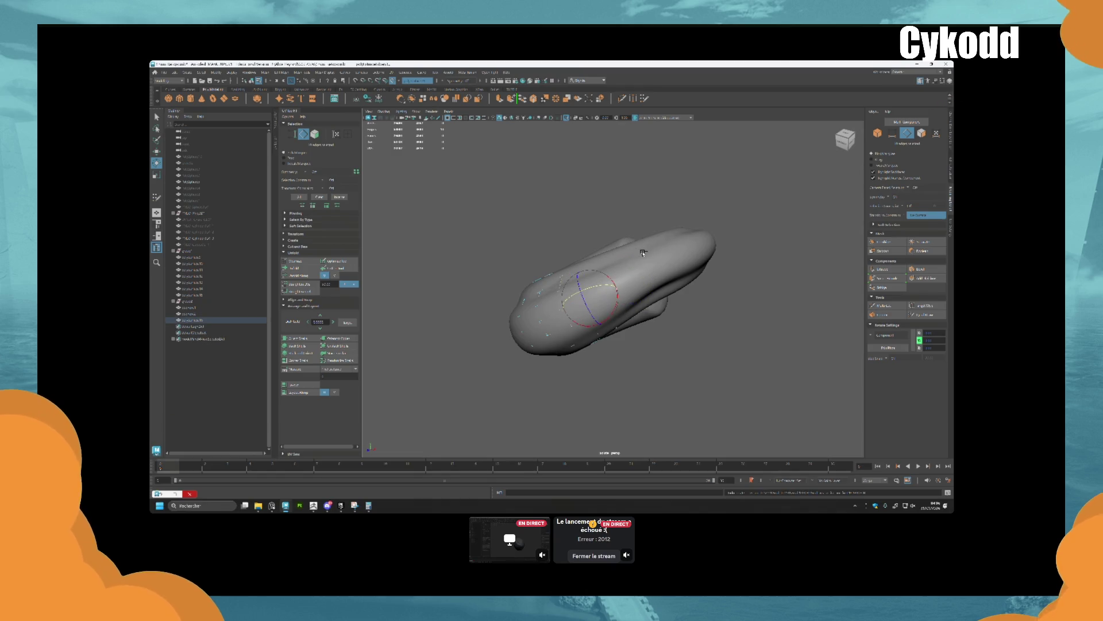
pyautogui.moveTo(610, 292)
pyautogui.keyDown('alt'); pyautogui.mouseDown()
pyautogui.moveTo(624, 284)
pyautogui.moveTo(615, 294)
pyautogui.moveTo(603, 271)
pyautogui.mouseUp(); pyautogui.keyUp('alt')
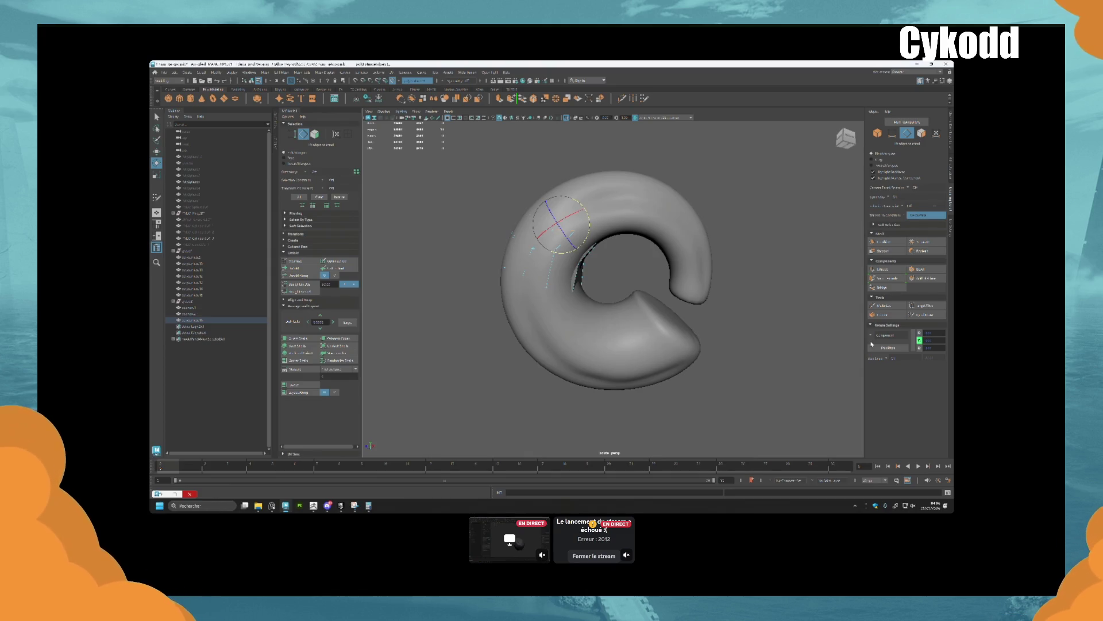
pyautogui.click(926, 314)
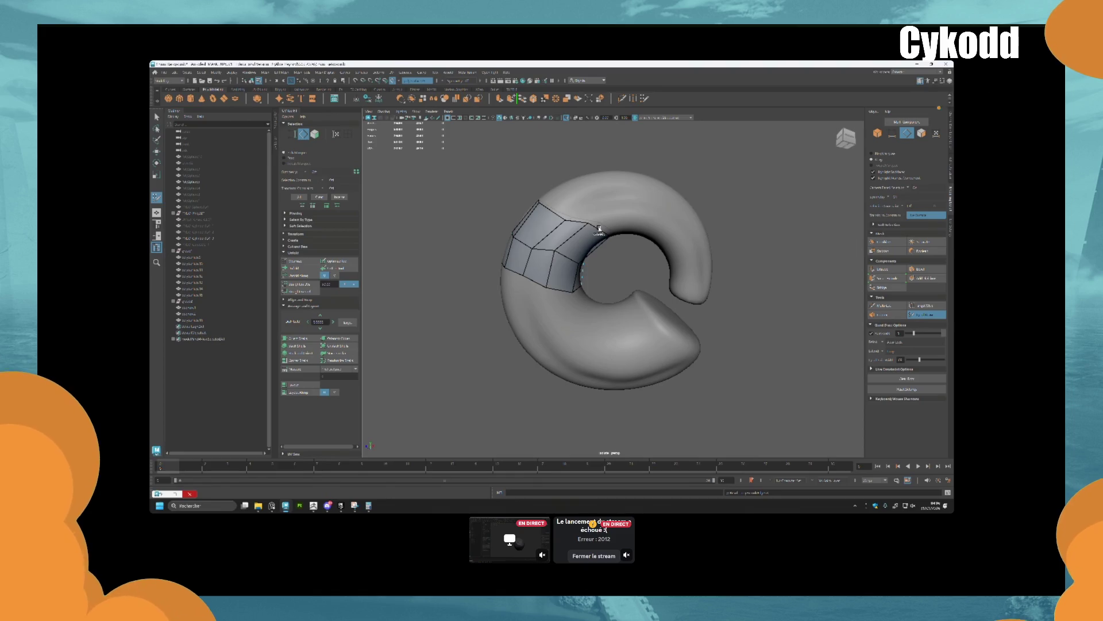
# Extend a quad strip along the ring's top, commit a quad and pull a corner vertex upward
pyautogui.moveTo(601, 230)
pyautogui.mouseDown()
pyautogui.moveTo(637, 224)
pyautogui.moveTo(583, 231)
pyautogui.moveTo(597, 219)
pyautogui.moveTo(626, 230)
pyautogui.mouseUp()
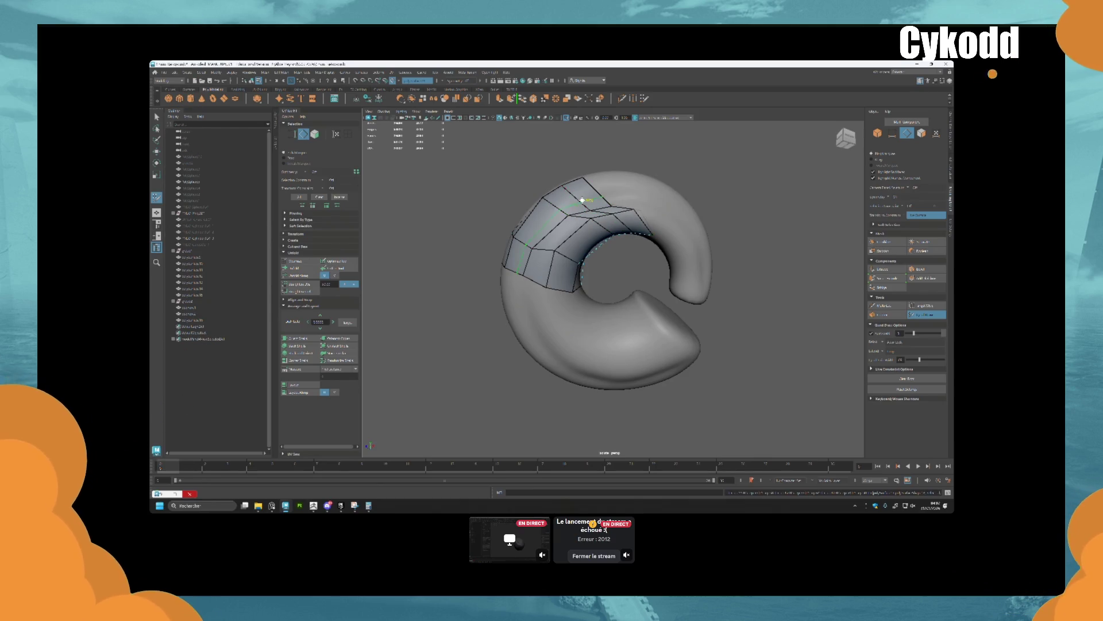
pyautogui.moveTo(543, 230)
pyautogui.keyDown('alt'); pyautogui.mouseDown()
pyautogui.moveTo(630, 262)
pyautogui.moveTo(690, 267)
pyautogui.moveTo(662, 226)
pyautogui.moveTo(668, 241)
pyautogui.mouseUp(); pyautogui.keyUp('alt')
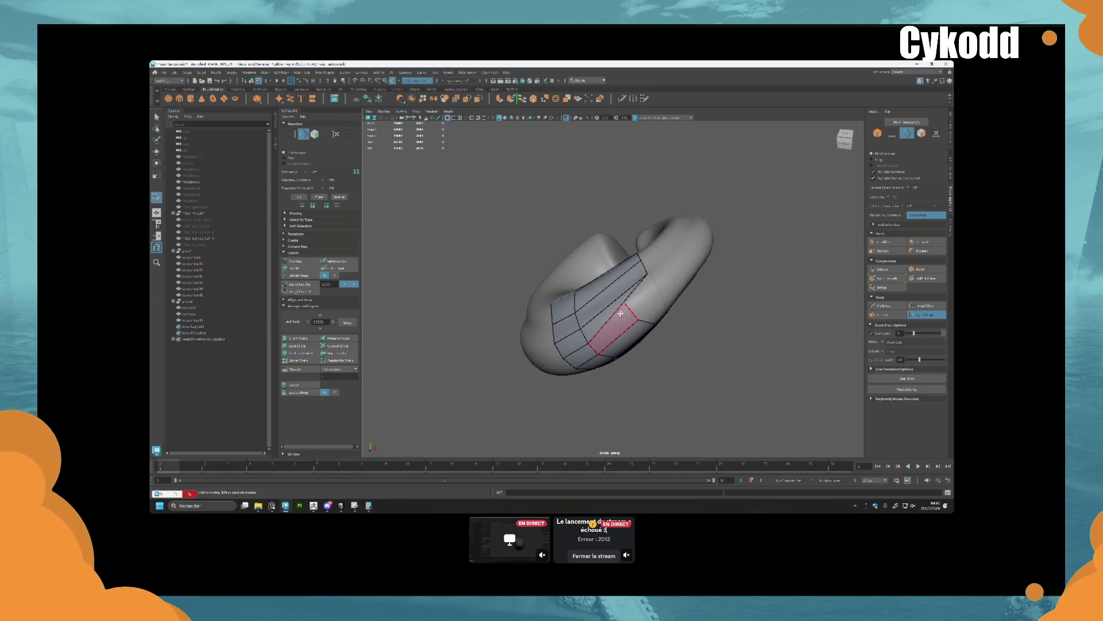
pyautogui.keyDown('alt'); pyautogui.moveTo(661, 293); pyautogui.dragTo(649, 307); pyautogui.keyUp('alt')
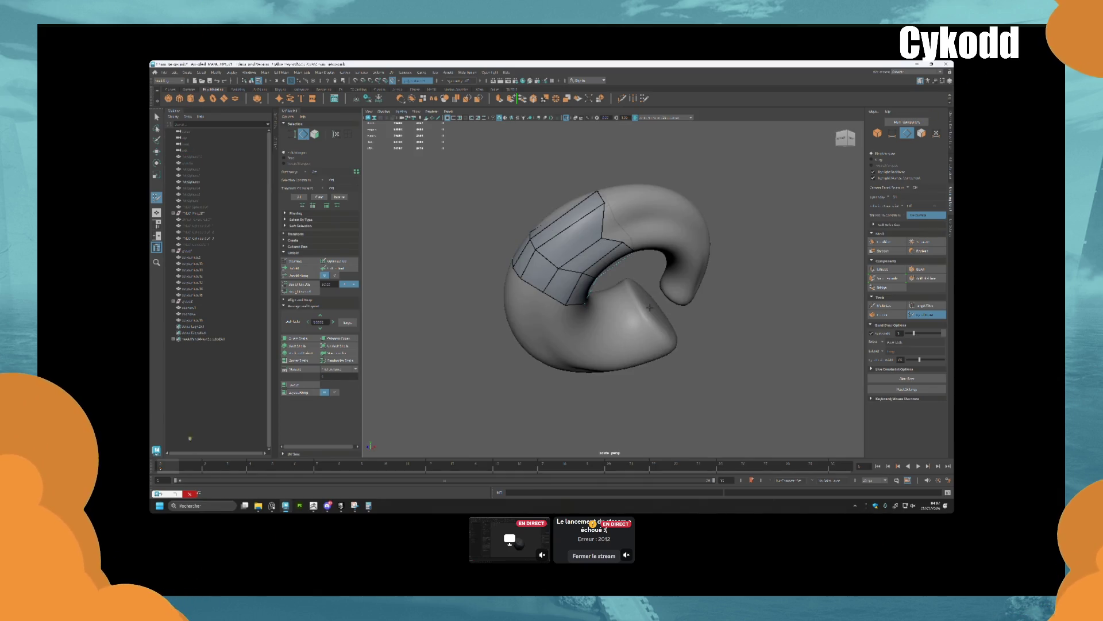
pyautogui.keyDown('alt'); pyautogui.moveTo(650, 307); pyautogui.dragTo(585, 250); pyautogui.keyUp('alt')
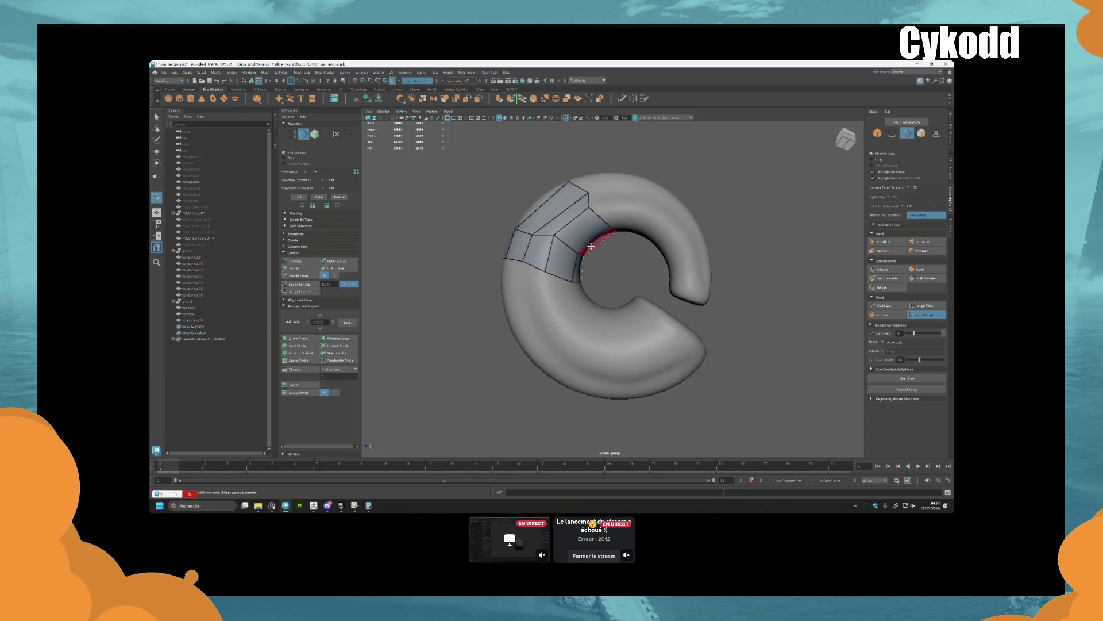
pyautogui.keyDown('shift'); pyautogui.click(590, 212); pyautogui.keyUp('shift')
pyautogui.moveTo(590, 208)
pyautogui.mouseDown()
pyautogui.moveTo(603, 199)
pyautogui.moveTo(565, 263)
pyautogui.mouseUp()
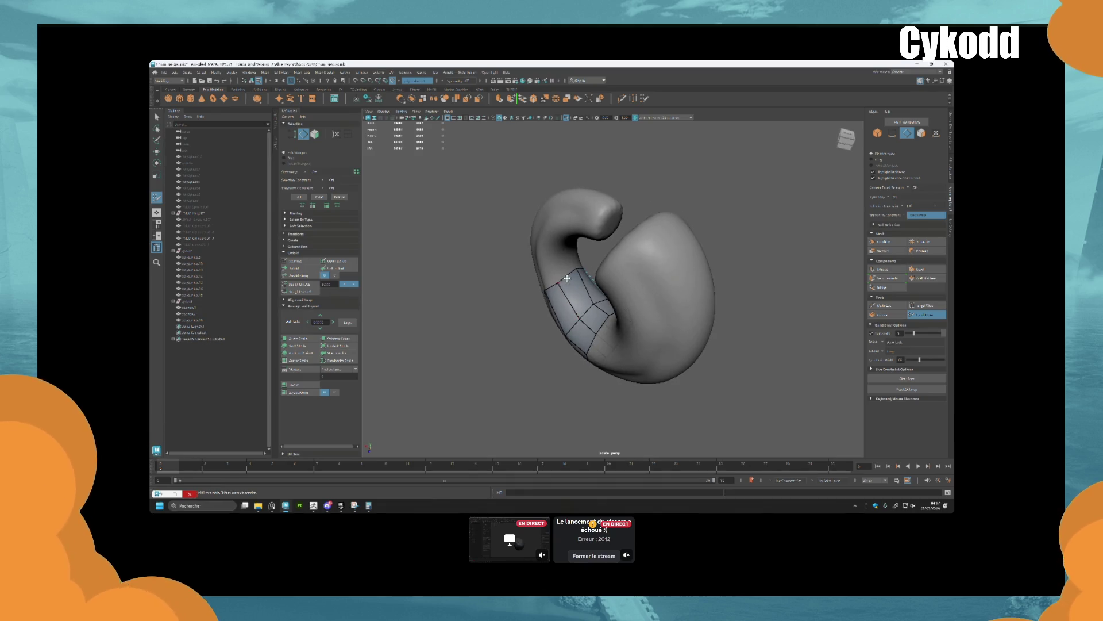
pyautogui.keyDown('alt'); pyautogui.moveTo(572, 271); pyautogui.dragTo(564, 325); pyautogui.keyUp('alt')
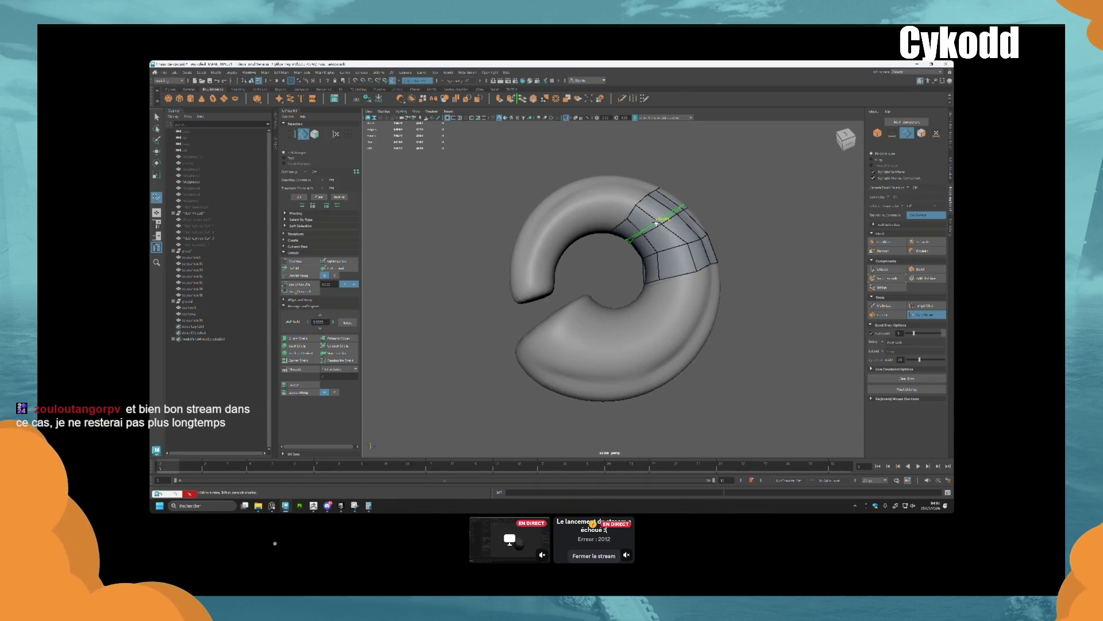
pyautogui.scroll(3, 656, 223)
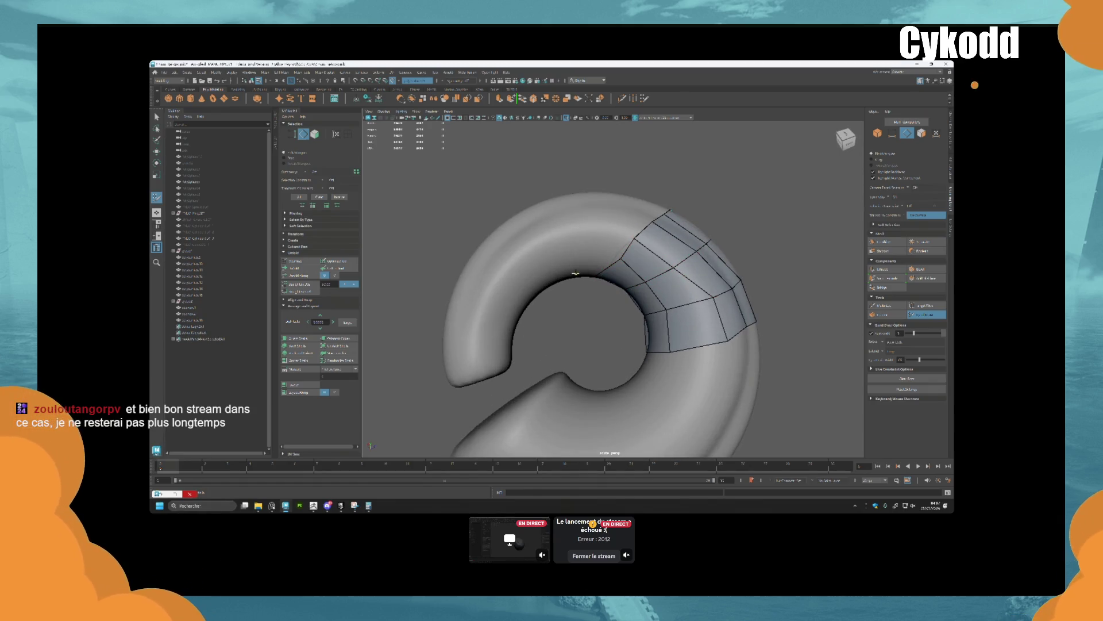
# Extend another strip from the left border and fill a new quad on the upper patch
pyautogui.moveTo(635, 240)
pyautogui.mouseDown()
pyautogui.moveTo(602, 231)
pyautogui.moveTo(651, 214)
pyautogui.moveTo(624, 205)
pyautogui.moveTo(588, 230)
pyautogui.mouseUp()
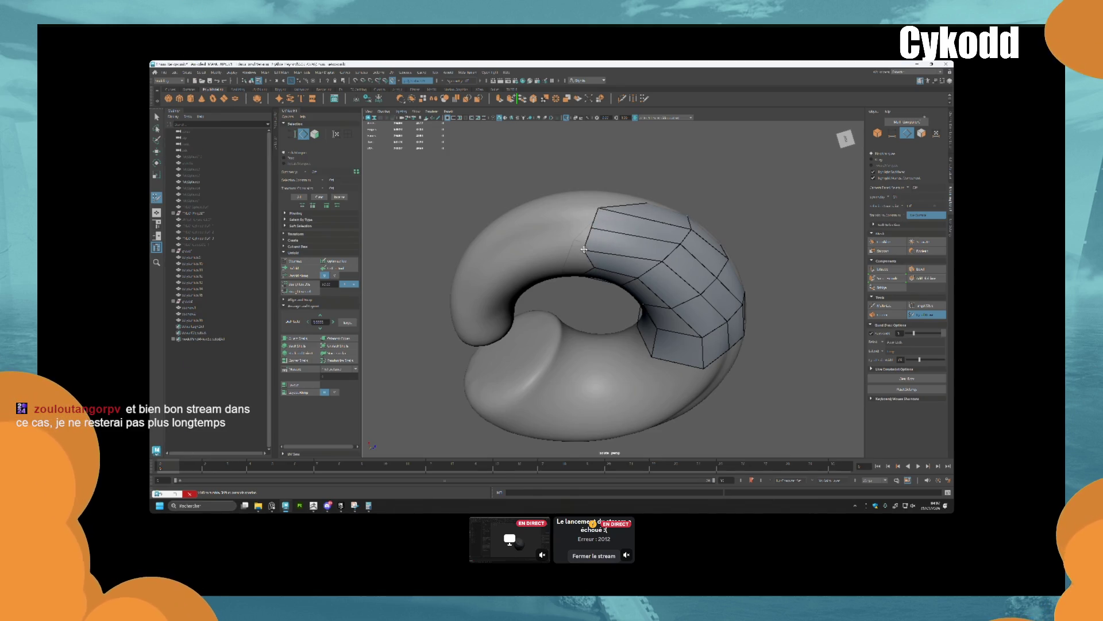
pyautogui.moveTo(612, 248)
pyautogui.keyDown('alt'); pyautogui.mouseDown()
pyautogui.moveTo(549, 233)
pyautogui.moveTo(593, 323)
pyautogui.moveTo(635, 308)
pyautogui.moveTo(620, 236)
pyautogui.moveTo(634, 223)
pyautogui.mouseUp(); pyautogui.keyUp('alt')
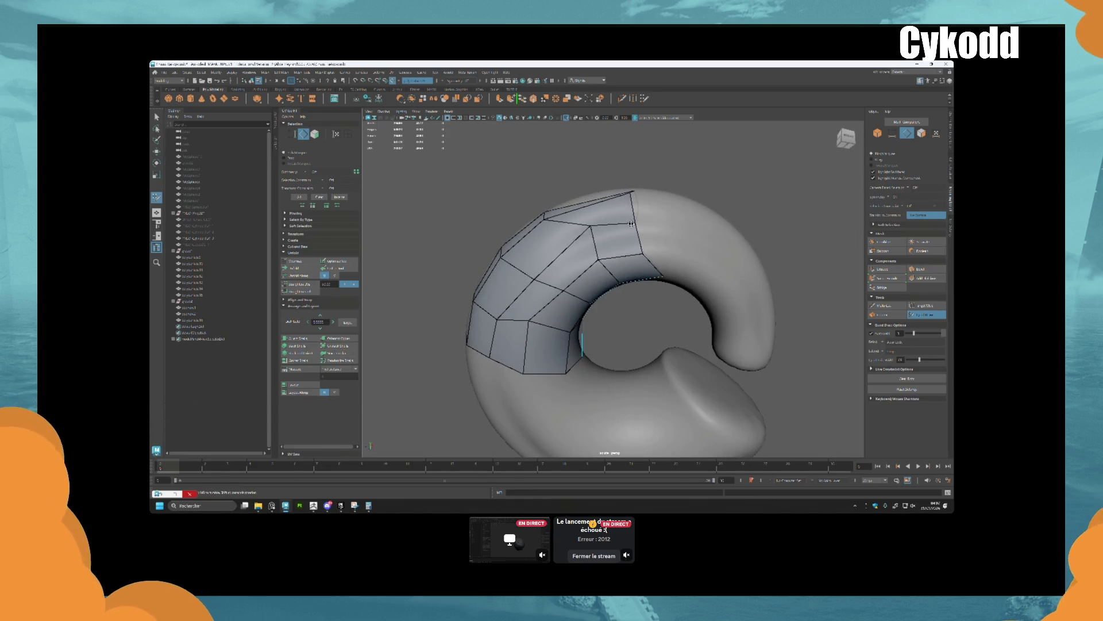
pyautogui.keyDown('shift'); pyautogui.click(576, 231); pyautogui.keyUp('shift')
pyautogui.keyDown('alt'); pyautogui.moveTo(649, 260); pyautogui.dragTo(657, 261); pyautogui.keyUp('alt')
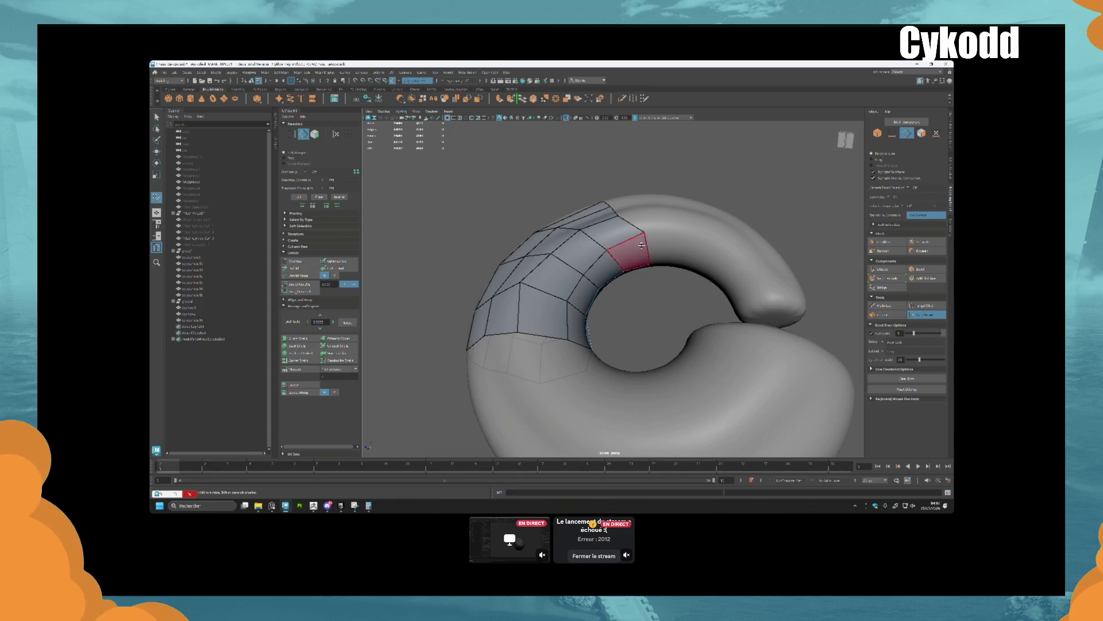
pyautogui.moveTo(635, 238)
pyautogui.keyDown('alt'); pyautogui.mouseDown()
pyautogui.moveTo(619, 214)
pyautogui.moveTo(696, 237)
pyautogui.mouseUp(); pyautogui.keyUp('alt')
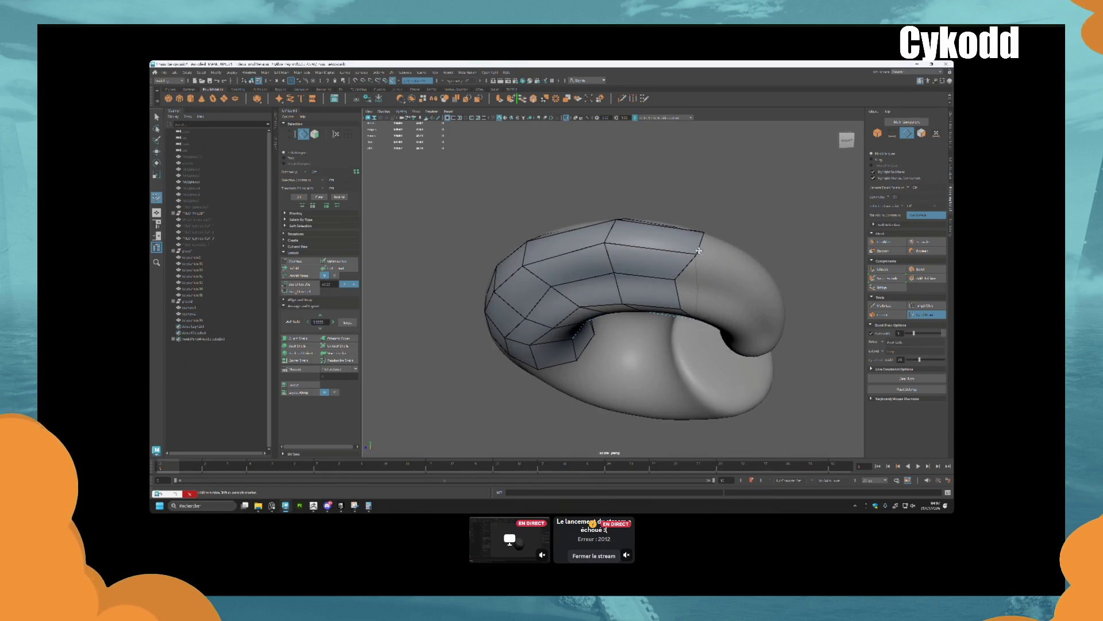
pyautogui.keyDown('alt'); pyautogui.moveTo(687, 280); pyautogui.dragTo(694, 272); pyautogui.keyUp('alt')
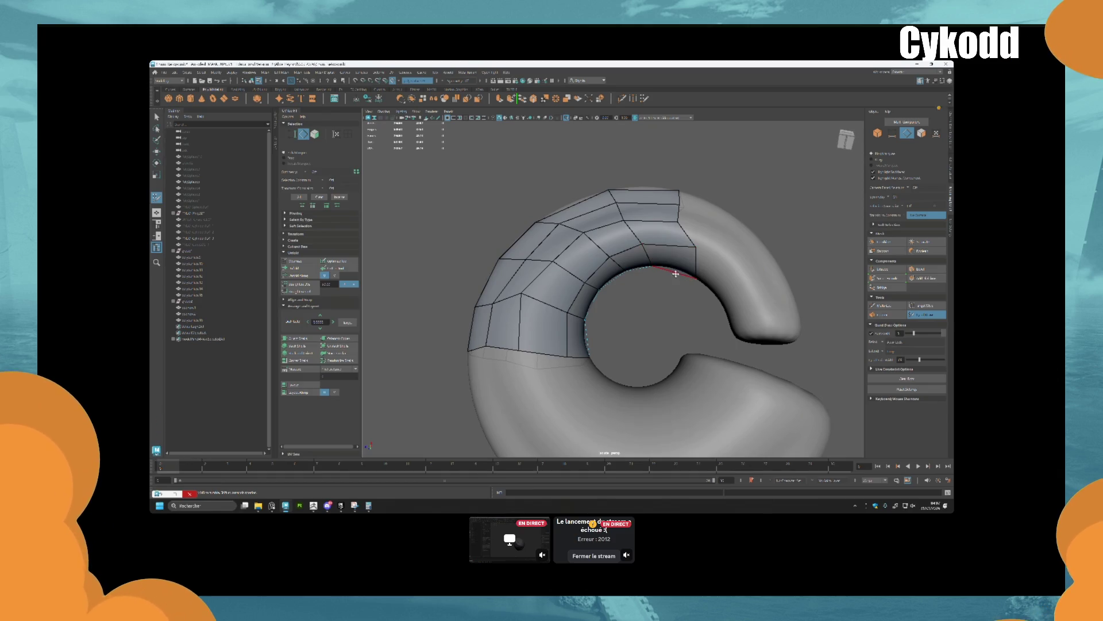
# Delete the unwanted quad and add new quads along the patch's right edge
pyautogui.moveTo(692, 276)
pyautogui.keyDown('alt'); pyautogui.mouseDown()
pyautogui.moveTo(660, 364)
pyautogui.moveTo(564, 305)
pyautogui.moveTo(532, 224)
pyautogui.moveTo(520, 238)
pyautogui.moveTo(546, 253)
pyautogui.moveTo(571, 219)
pyautogui.moveTo(580, 230)
pyautogui.moveTo(535, 276)
pyautogui.moveTo(569, 247)
pyautogui.moveTo(623, 236)
pyautogui.moveTo(590, 299)
pyautogui.moveTo(533, 286)
pyautogui.mouseUp(); pyautogui.keyUp('alt')
pyautogui.keyDown('ctrl'); pyautogui.keyDown('shift'); pyautogui.click(533, 286); pyautogui.keyUp('shift'); pyautogui.keyUp('ctrl')
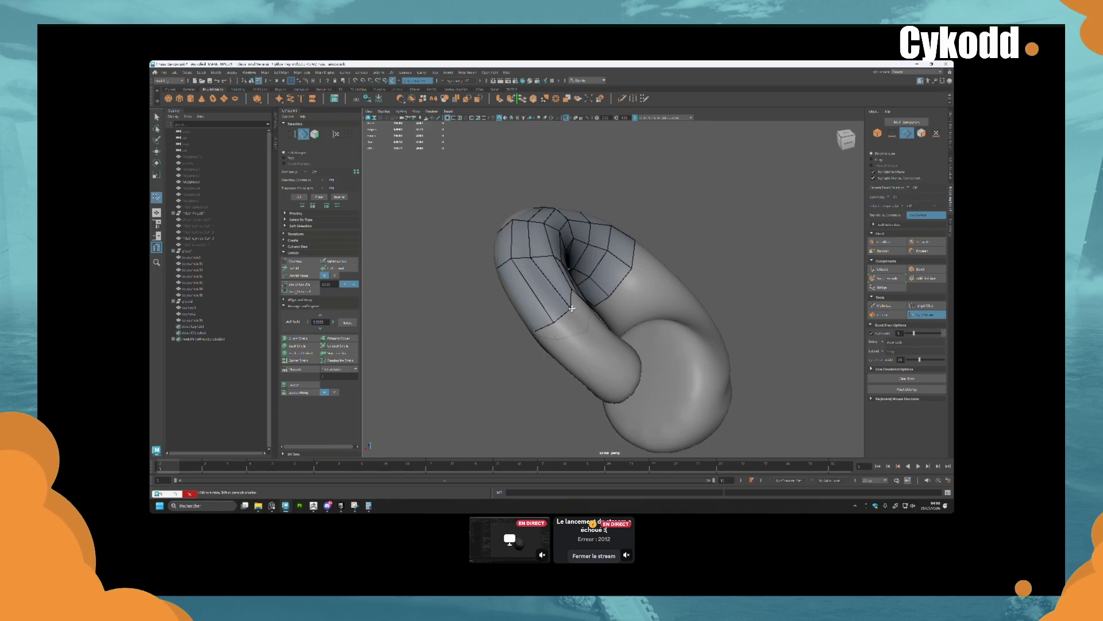
pyautogui.moveTo(550, 289)
pyautogui.keyDown('alt'); pyautogui.mouseDown()
pyautogui.moveTo(567, 320)
pyautogui.moveTo(581, 279)
pyautogui.mouseUp(); pyautogui.keyUp('alt')
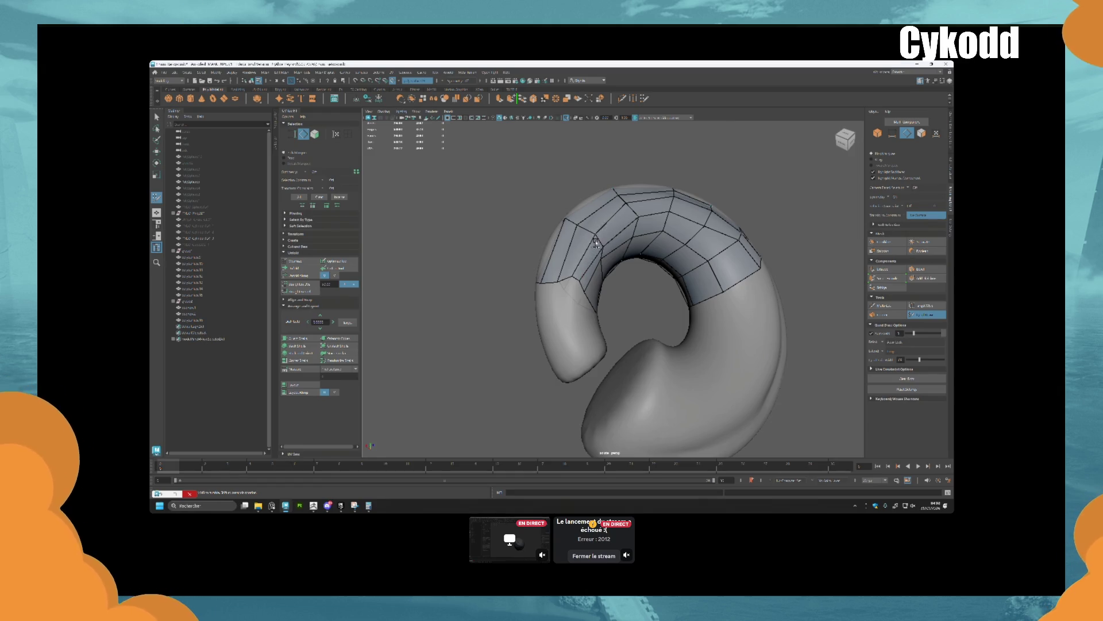
pyautogui.click(758, 265)
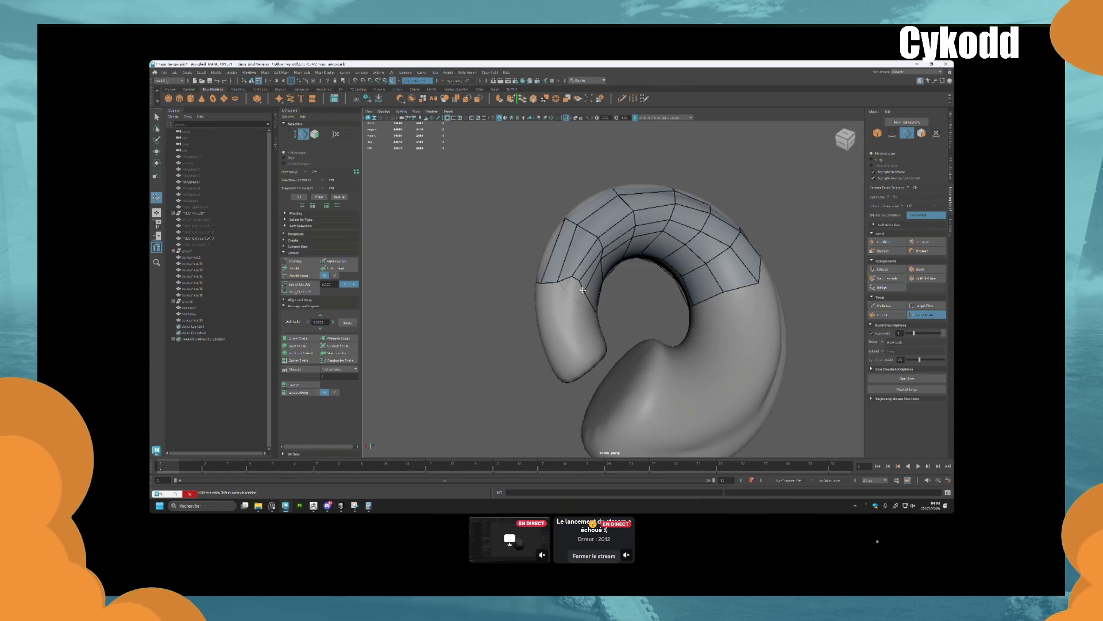
pyautogui.keyDown('alt'); pyautogui.moveTo(583, 291); pyautogui.dragTo(619, 271); pyautogui.keyUp('alt')
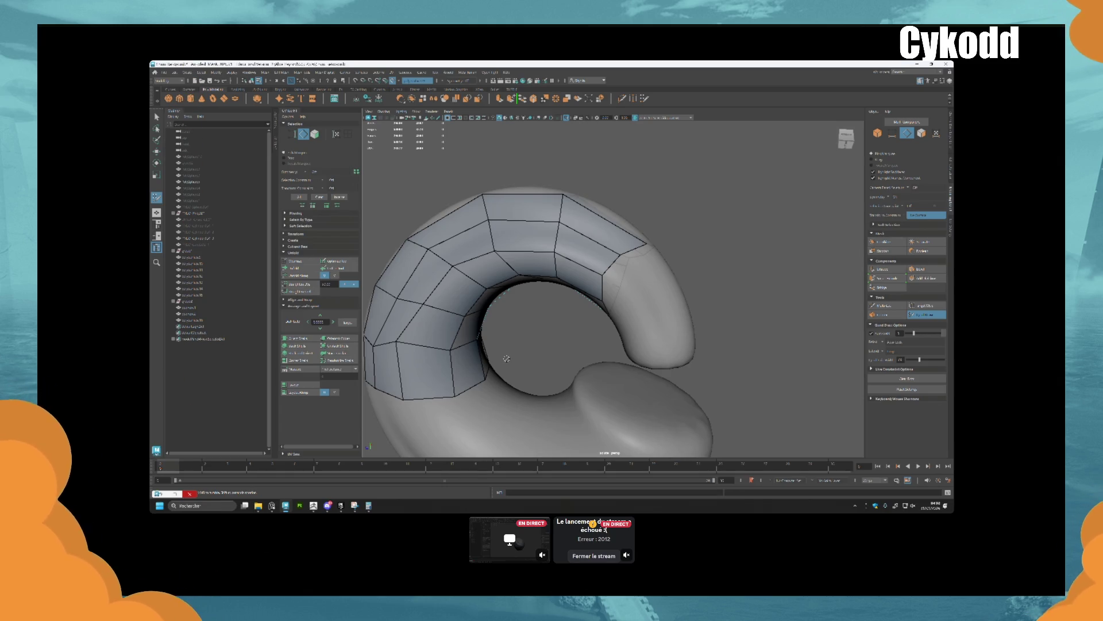
# Pull the patch's lower border edge down over the band toward the ring's left end
pyautogui.keyDown('alt'); pyautogui.moveTo(506, 359); pyautogui.dragTo(579, 324); pyautogui.keyUp('alt')
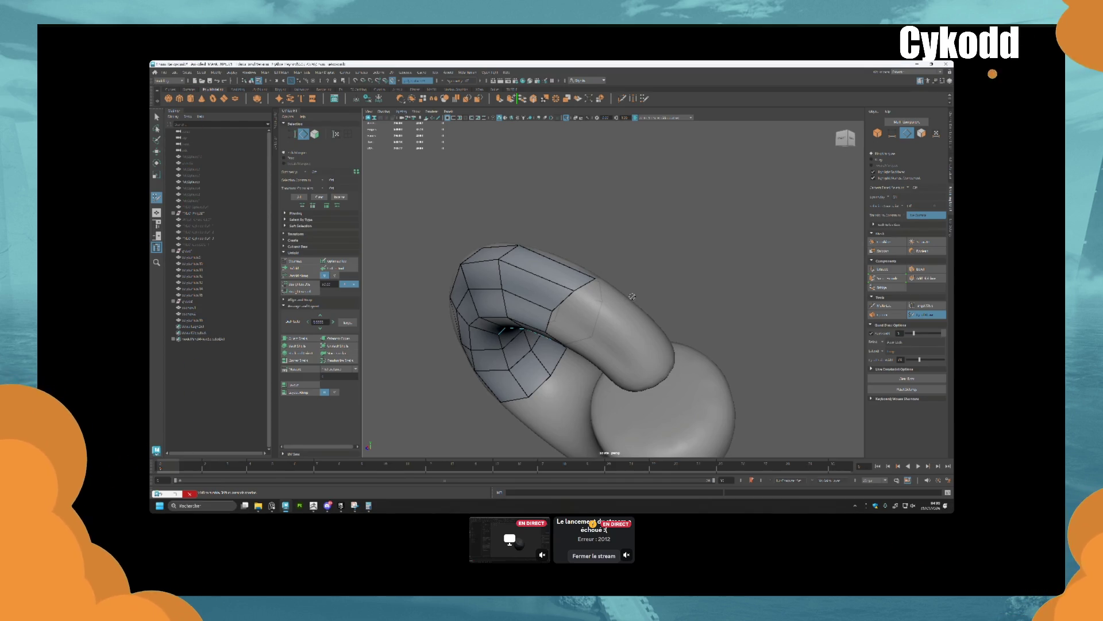
pyautogui.moveTo(632, 296)
pyautogui.keyDown('alt'); pyautogui.mouseDown()
pyautogui.moveTo(558, 299)
pyautogui.moveTo(619, 290)
pyautogui.moveTo(661, 322)
pyautogui.moveTo(643, 333)
pyautogui.mouseUp(); pyautogui.keyUp('alt')
pyautogui.scroll(5, 618, 291)
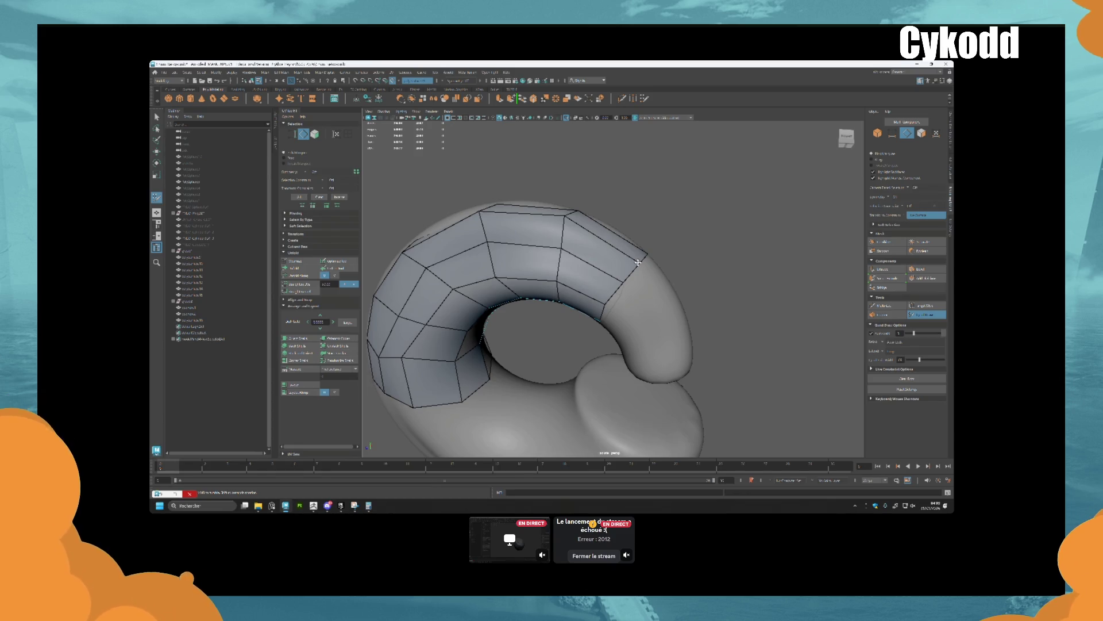
pyautogui.keyDown('alt'); pyautogui.moveTo(637, 263); pyautogui.dragTo(581, 310); pyautogui.keyUp('alt')
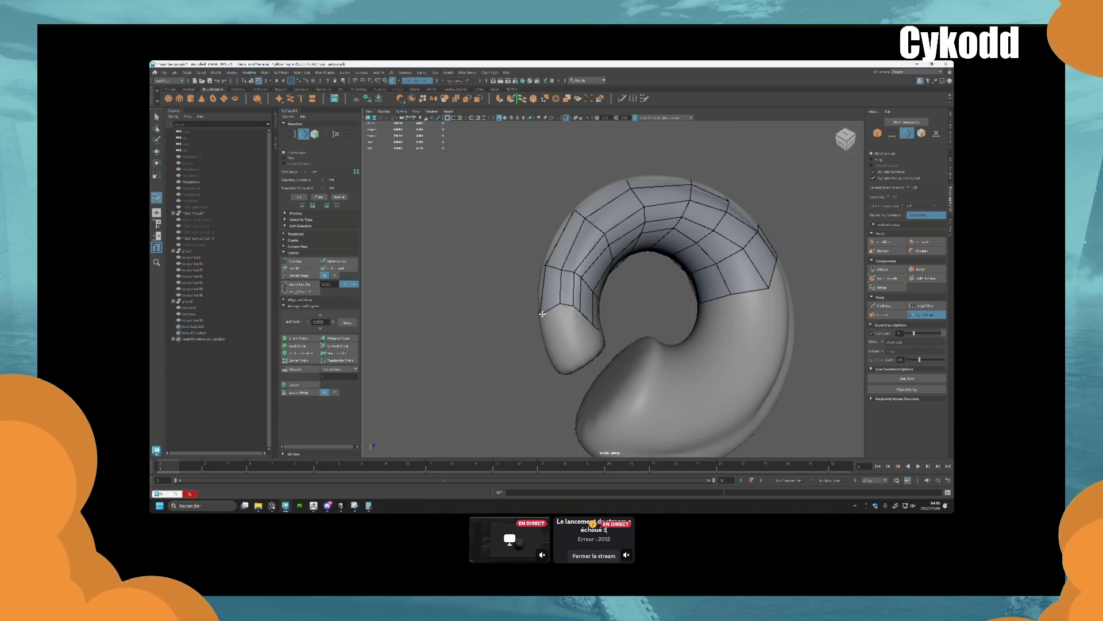
pyautogui.moveTo(542, 314)
pyautogui.mouseDown()
pyautogui.moveTo(569, 320)
pyautogui.moveTo(617, 301)
pyautogui.mouseUp()
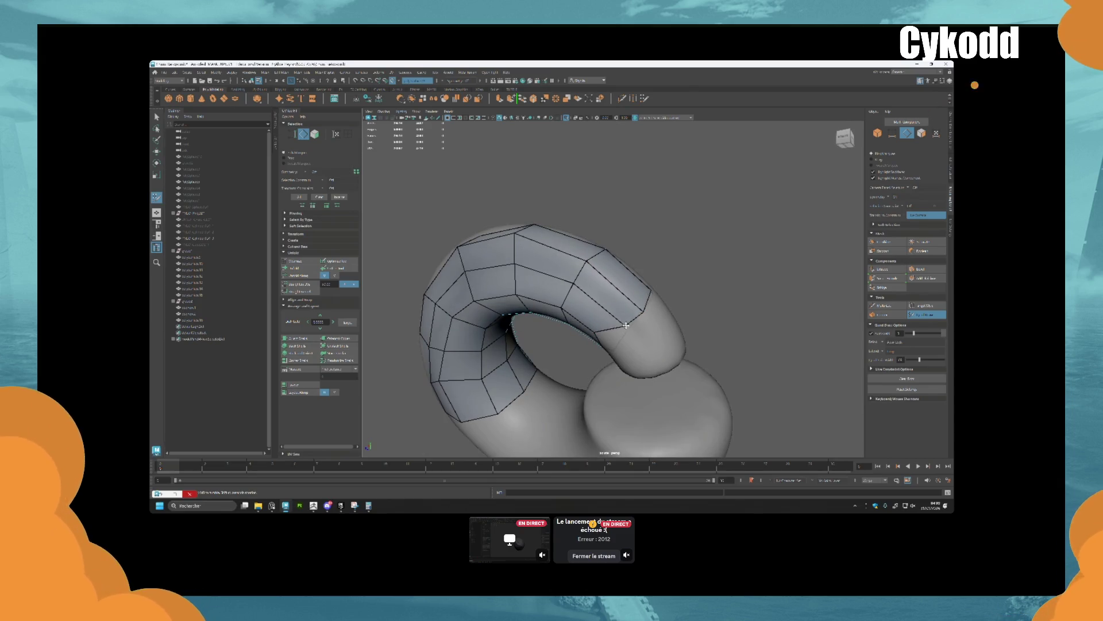
pyautogui.keyDown('alt'); pyautogui.moveTo(630, 322); pyautogui.dragTo(604, 236); pyautogui.keyUp('alt')
pyautogui.keyDown('alt'); pyautogui.moveTo(633, 274); pyautogui.dragTo(647, 335); pyautogui.keyUp('alt')
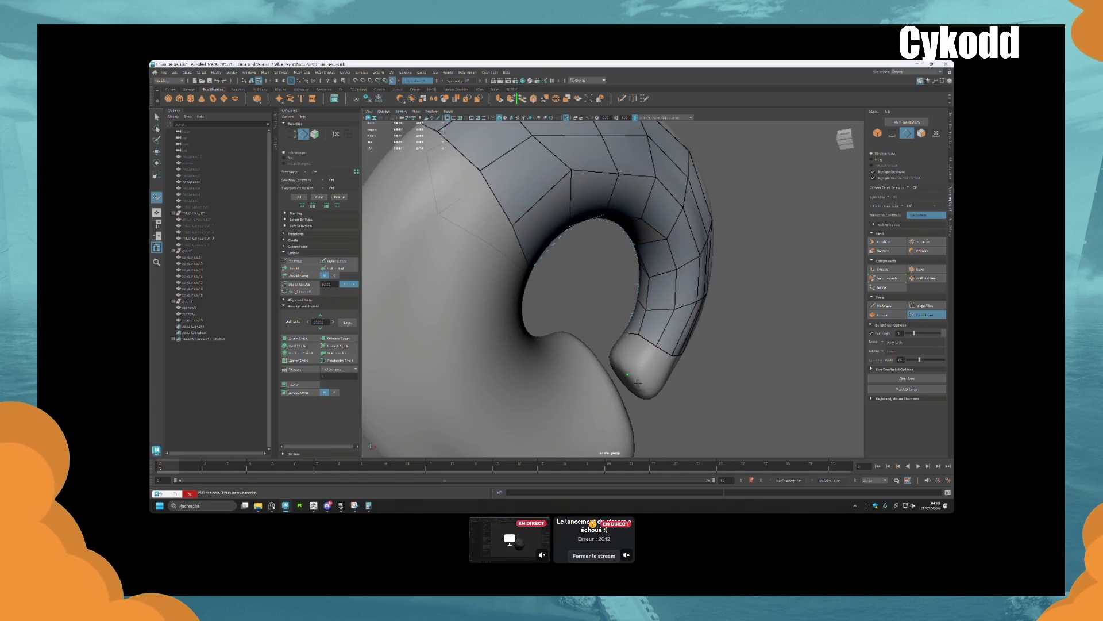
pyautogui.moveTo(641, 377)
pyautogui.keyDown('alt'); pyautogui.mouseDown()
pyautogui.moveTo(655, 354)
pyautogui.moveTo(636, 364)
pyautogui.moveTo(662, 341)
pyautogui.moveTo(621, 332)
pyautogui.mouseUp(); pyautogui.keyUp('alt')
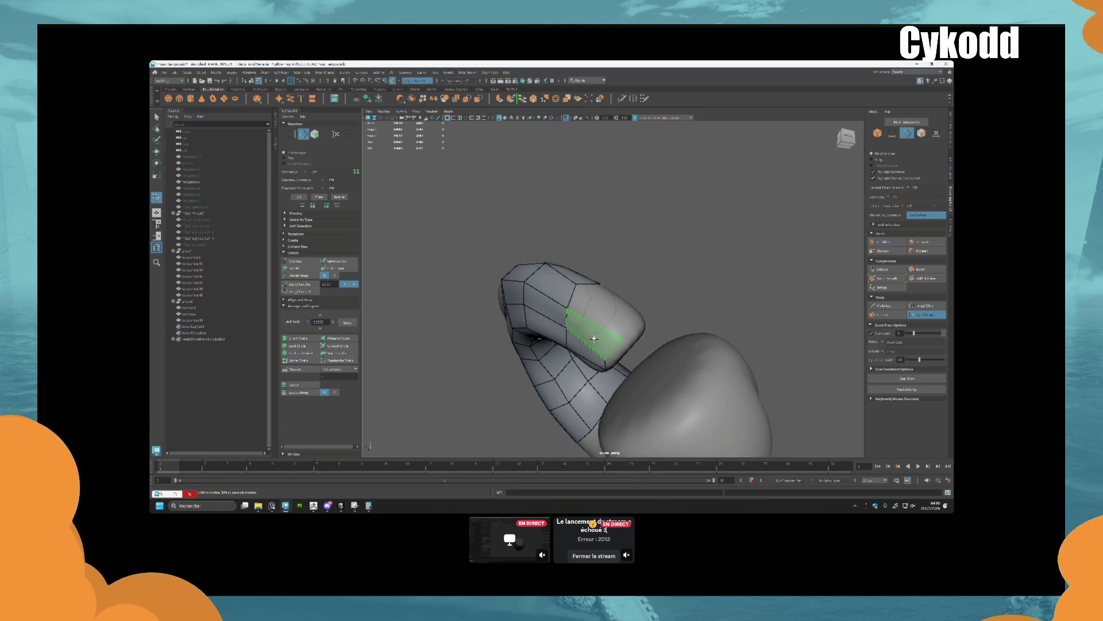
# Add two quads at the tube's end, then delete the stray edge and face there
pyautogui.keyDown('shift'); pyautogui.click(630, 334); pyautogui.keyUp('shift')
pyautogui.keyDown('alt'); pyautogui.moveTo(635, 325); pyautogui.dragTo(578, 355); pyautogui.keyUp('alt')
pyautogui.keyDown('shift'); pyautogui.click(594, 357); pyautogui.keyUp('shift')
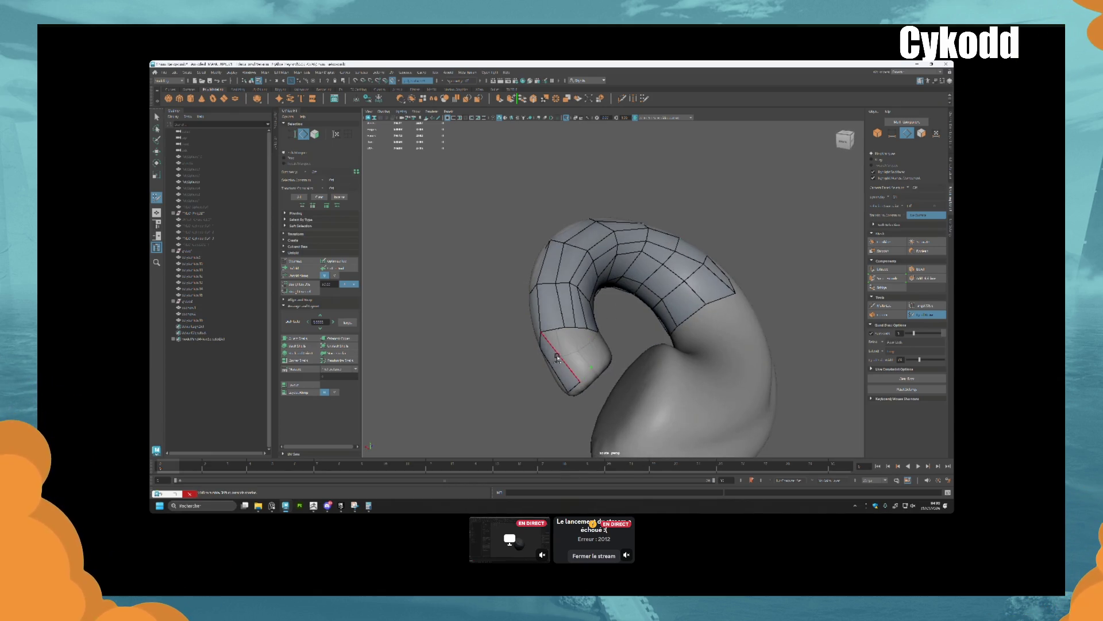
pyautogui.keyDown('ctrl'); pyautogui.keyDown('shift'); pyautogui.click(558, 358); pyautogui.keyUp('shift'); pyautogui.keyUp('ctrl')
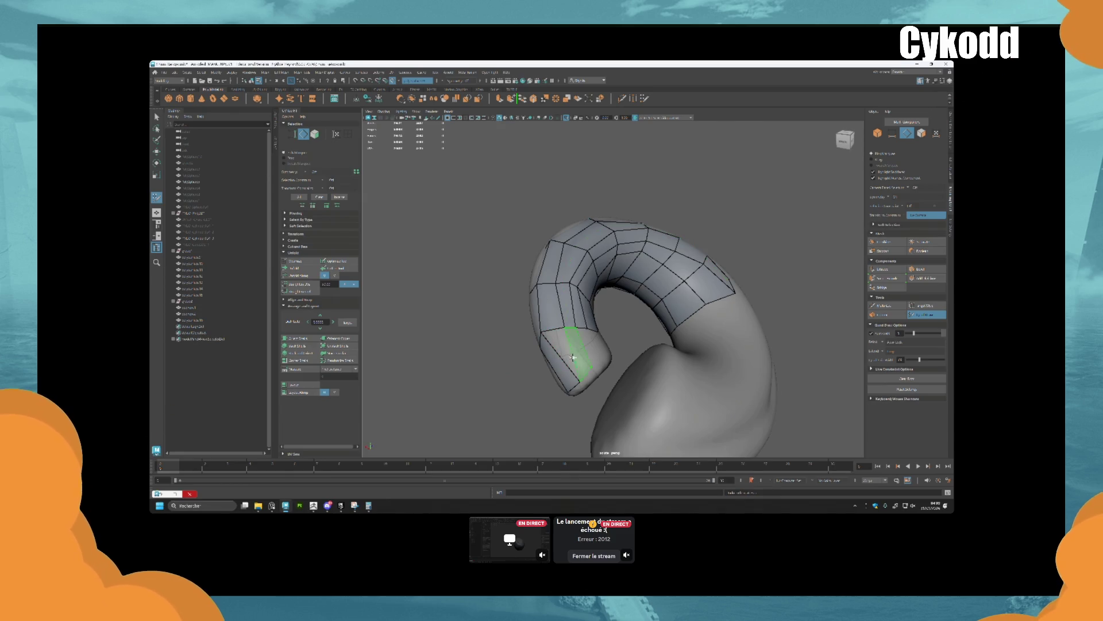
pyautogui.keyDown('ctrl'); pyautogui.keyDown('shift'); pyautogui.click(573, 359); pyautogui.keyUp('shift'); pyautogui.keyUp('ctrl')
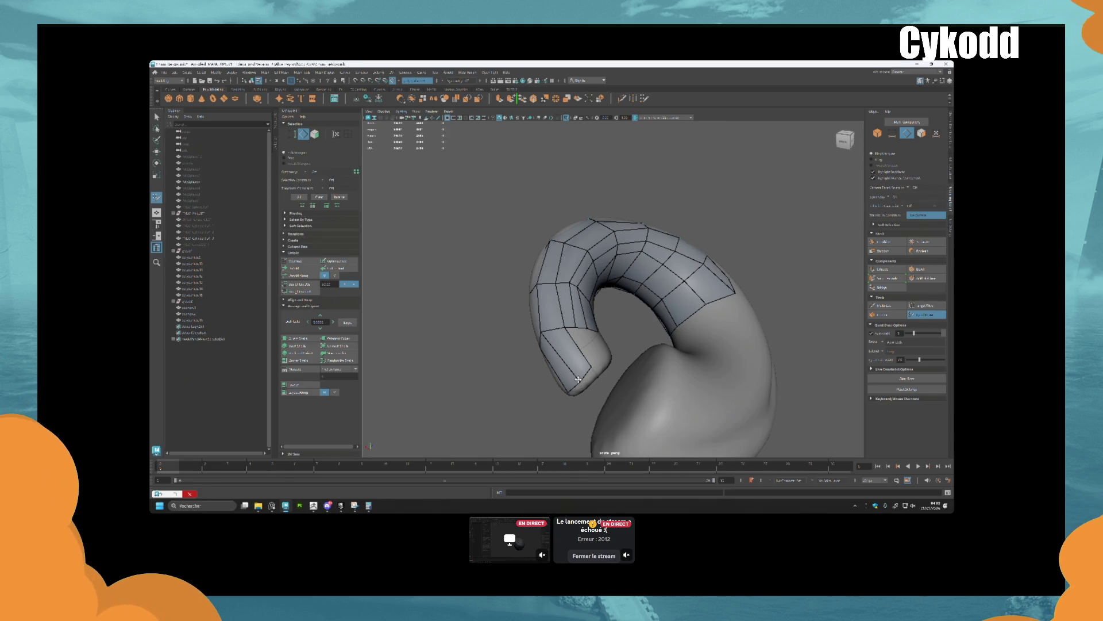
pyautogui.scroll(3, 578, 379)
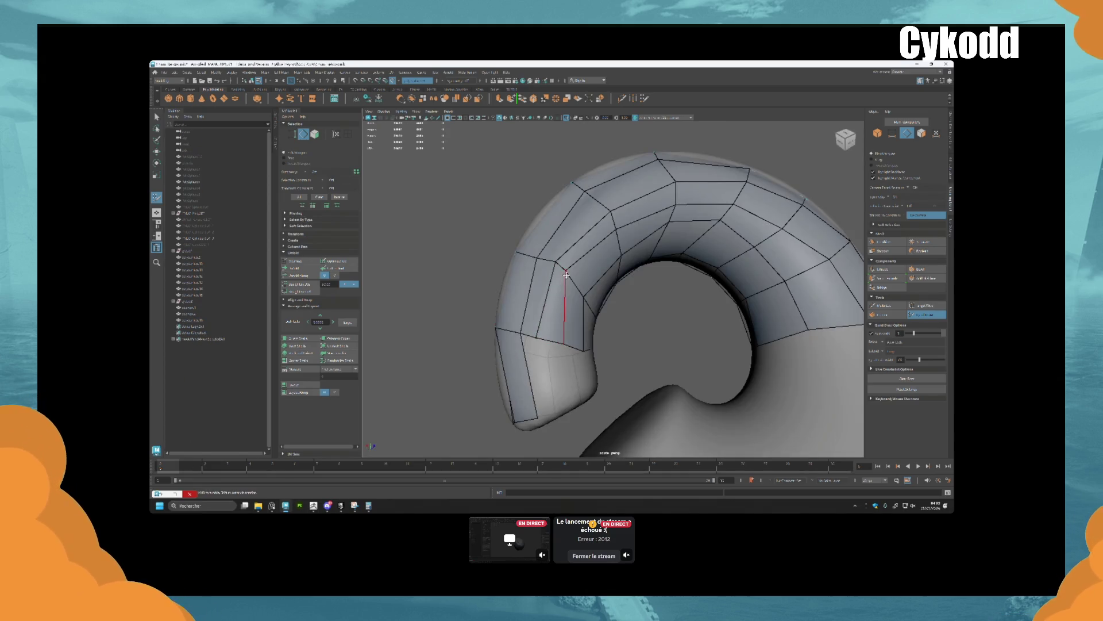
# Delete the misplaced face on the bracelet tube's quad strip
pyautogui.scroll(2, 598, 287)
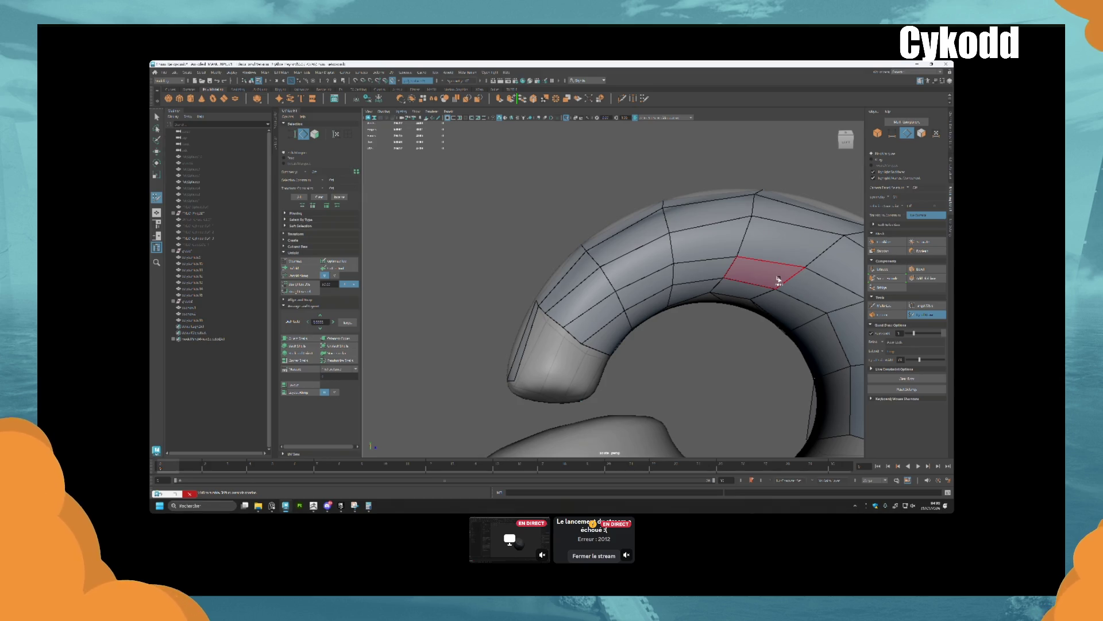
pyautogui.keyDown('alt'); pyautogui.moveTo(778, 280); pyautogui.dragTo(718, 287); pyautogui.keyUp('alt')
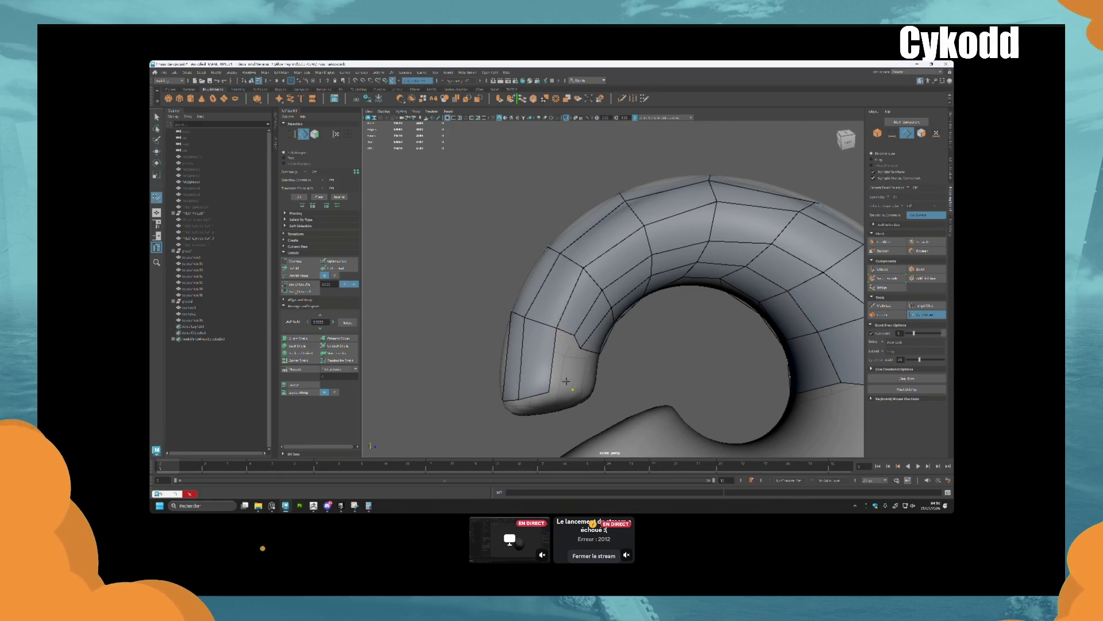
pyautogui.keyDown('alt'); pyautogui.moveTo(555, 365); pyautogui.dragTo(563, 369); pyautogui.keyUp('alt')
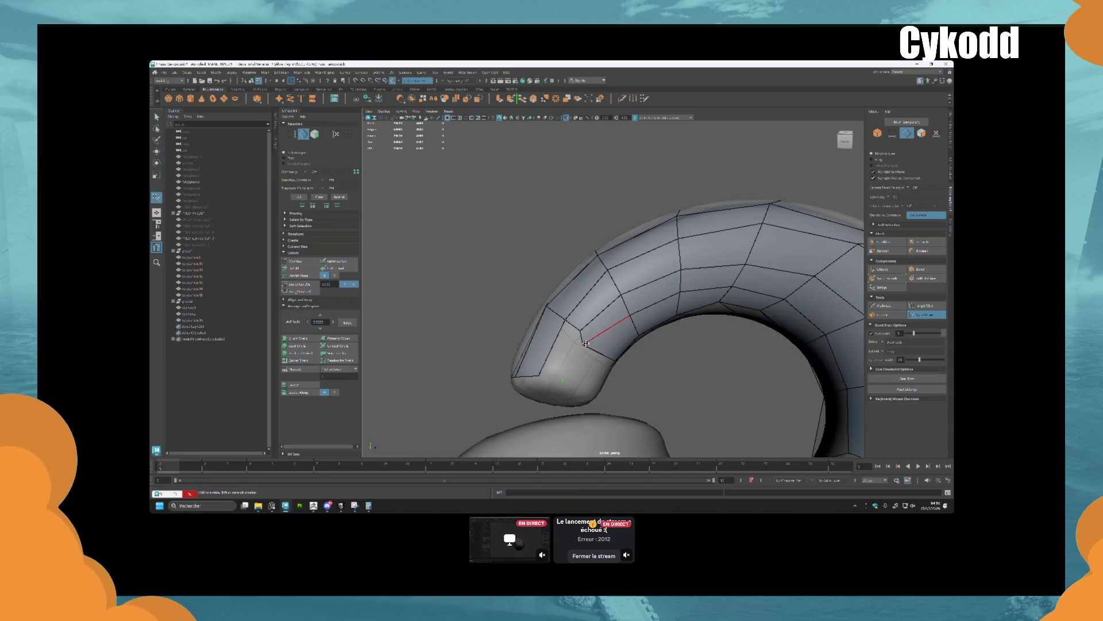
pyautogui.moveTo(555, 358)
pyautogui.keyDown('alt'); pyautogui.mouseDown()
pyautogui.moveTo(584, 395)
pyautogui.moveTo(591, 320)
pyautogui.moveTo(615, 333)
pyautogui.moveTo(634, 322)
pyautogui.moveTo(620, 313)
pyautogui.moveTo(600, 323)
pyautogui.mouseUp(); pyautogui.keyUp('alt')
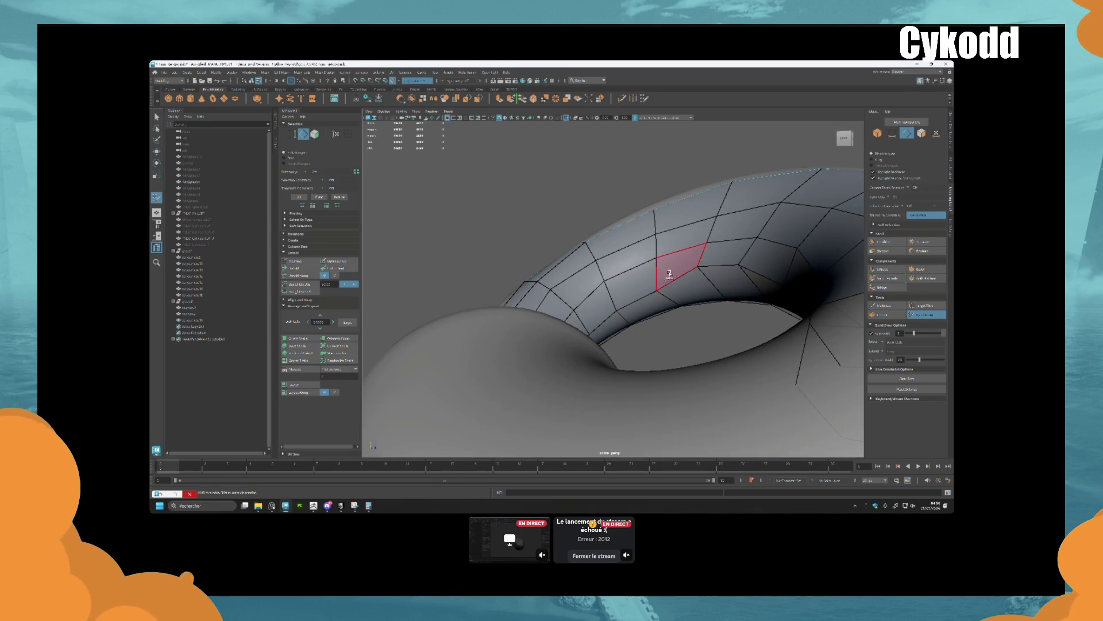
pyautogui.moveTo(735, 263)
pyautogui.keyDown('alt'); pyautogui.mouseDown()
pyautogui.moveTo(753, 274)
pyautogui.moveTo(706, 268)
pyautogui.moveTo(739, 289)
pyautogui.moveTo(498, 310)
pyautogui.moveTo(543, 314)
pyautogui.mouseUp(); pyautogui.keyUp('alt')
pyautogui.scroll(-5, 498, 309)
pyautogui.keyDown('alt'); pyautogui.moveTo(544, 314); pyautogui.dragTo(487, 311, button='middle'); pyautogui.keyUp('alt')
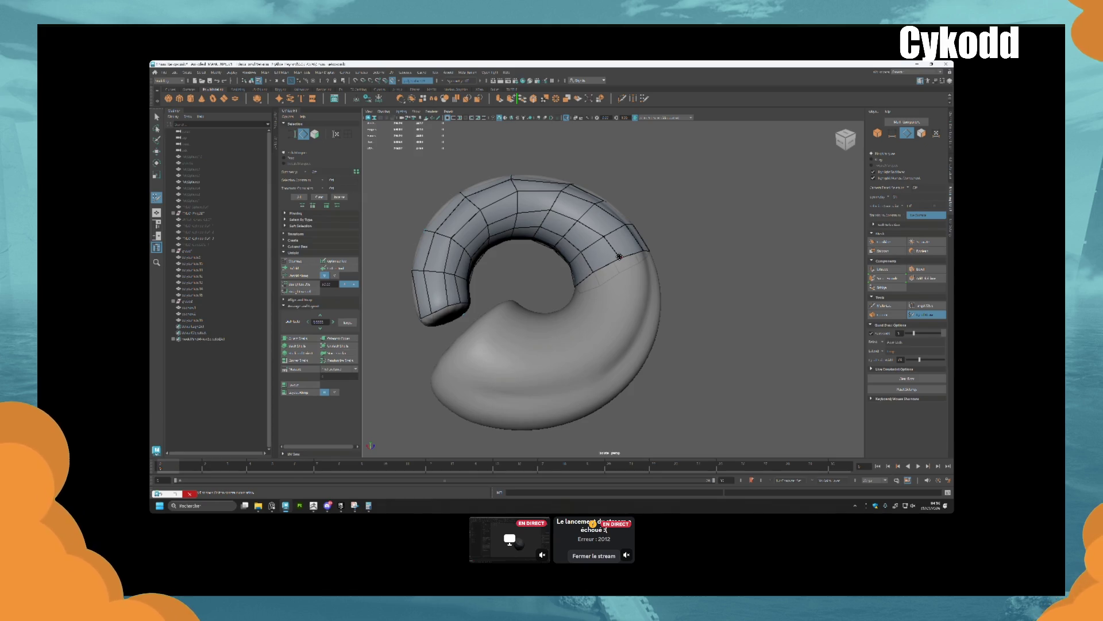
pyautogui.keyDown('alt'); pyautogui.moveTo(613, 266); pyautogui.dragTo(557, 264); pyautogui.keyUp('alt')
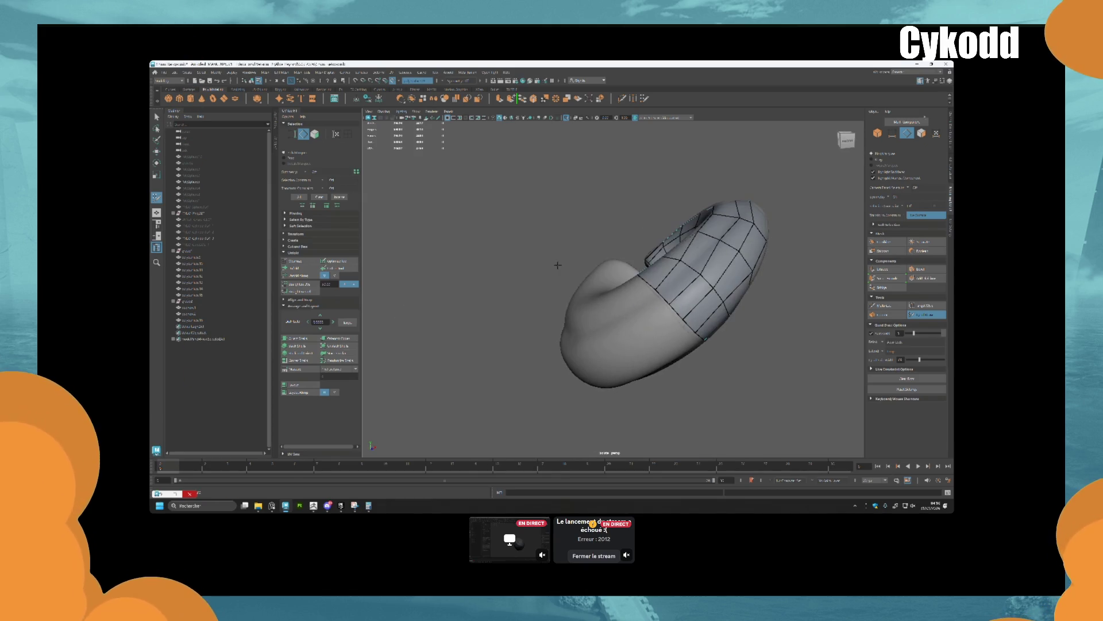
pyautogui.keyDown('alt'); pyautogui.moveTo(741, 256); pyautogui.dragTo(739, 254); pyautogui.keyUp('alt')
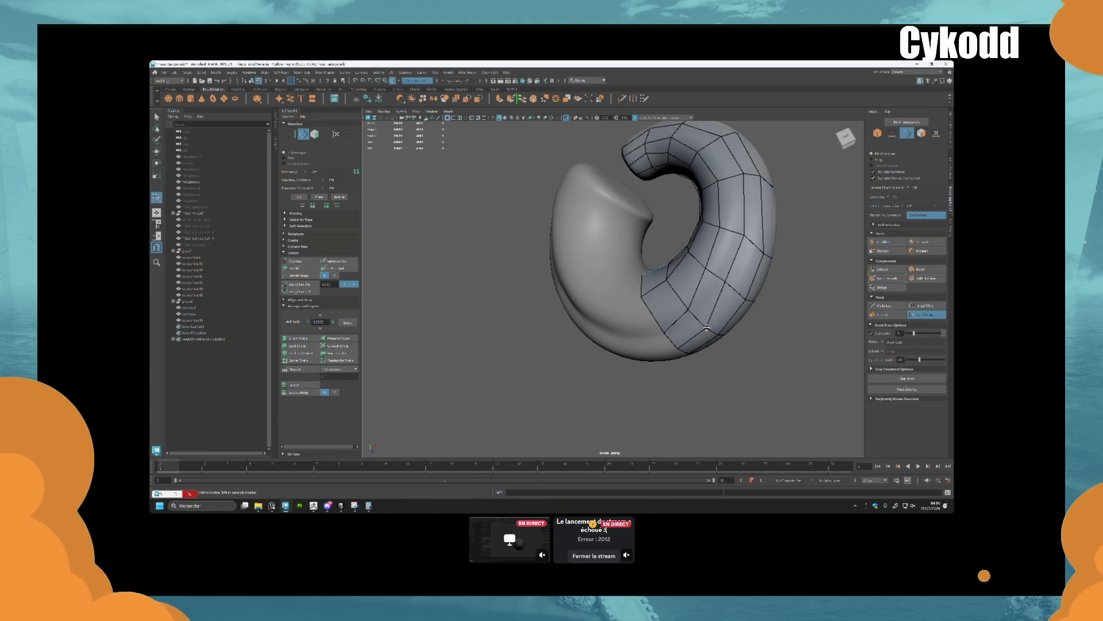
pyautogui.moveTo(662, 331)
pyautogui.keyDown('alt'); pyautogui.mouseDown()
pyautogui.moveTo(689, 328)
pyautogui.moveTo(669, 300)
pyautogui.moveTo(678, 293)
pyautogui.moveTo(646, 310)
pyautogui.mouseUp(); pyautogui.keyUp('alt')
pyautogui.moveTo(635, 350)
pyautogui.keyDown('alt'); pyautogui.mouseDown()
pyautogui.moveTo(600, 336)
pyautogui.moveTo(661, 361)
pyautogui.moveTo(660, 338)
pyautogui.mouseUp(); pyautogui.keyUp('alt')
pyautogui.keyDown('ctrl'); pyautogui.keyDown('shift'); pyautogui.click(645, 314); pyautogui.keyUp('shift'); pyautogui.keyUp('ctrl')
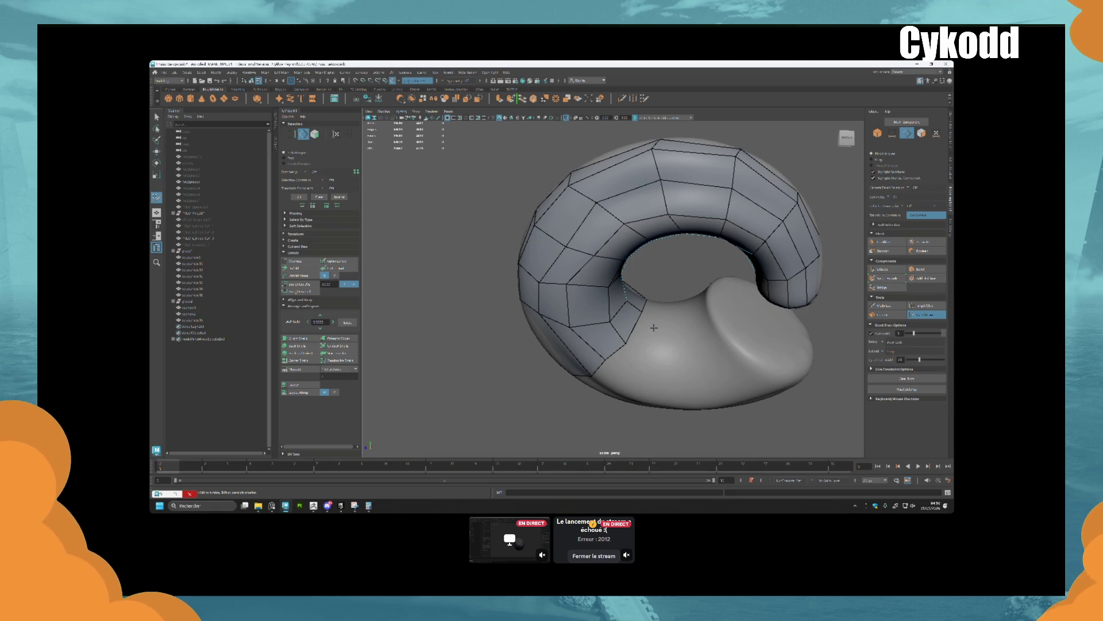
# Pull a stray vertex into place and fill a new quad extending the strip around the ring
pyautogui.moveTo(654, 328)
pyautogui.keyDown('alt'); pyautogui.mouseDown()
pyautogui.moveTo(626, 308)
pyautogui.moveTo(638, 322)
pyautogui.moveTo(616, 332)
pyautogui.moveTo(627, 315)
pyautogui.moveTo(596, 323)
pyautogui.moveTo(599, 308)
pyautogui.moveTo(572, 345)
pyautogui.mouseUp(); pyautogui.keyUp('alt')
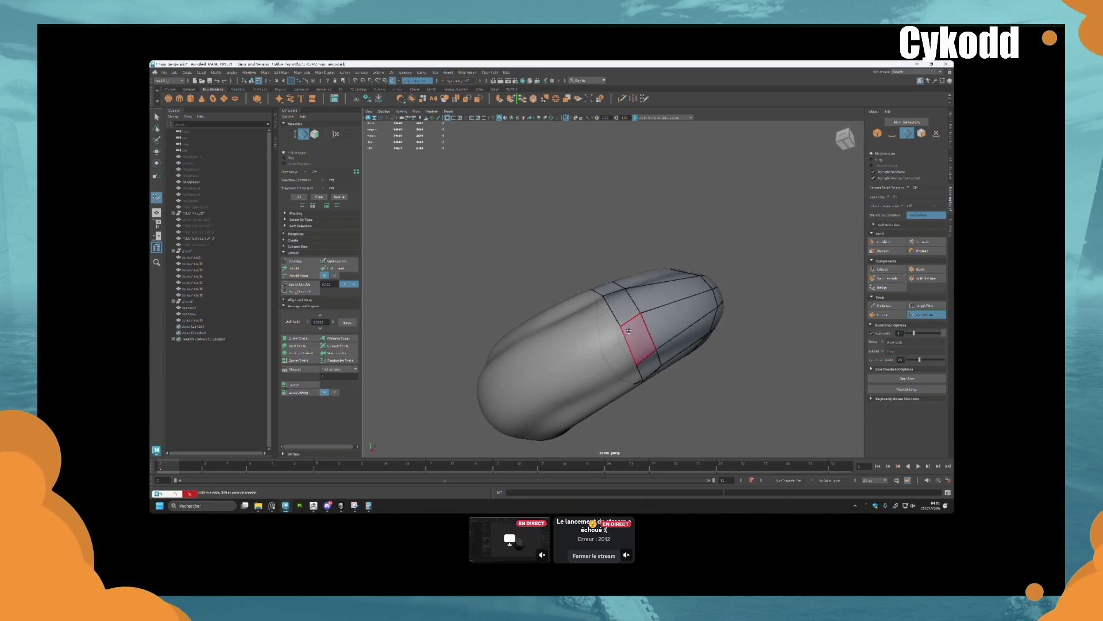
pyautogui.moveTo(623, 336); pyautogui.dragTo(567, 361)
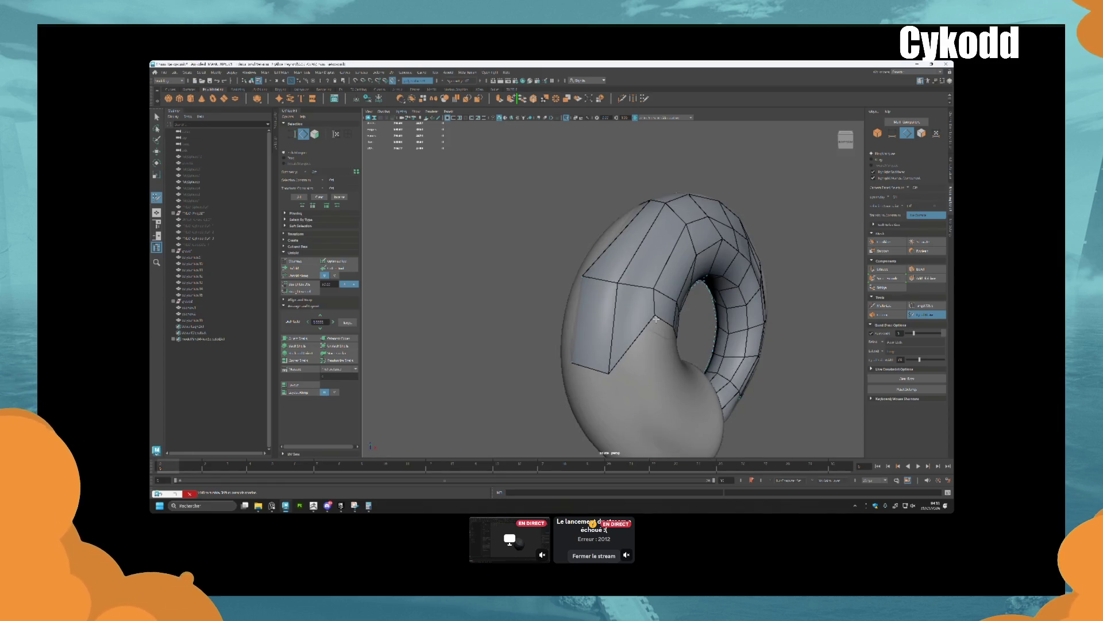
pyautogui.moveTo(655, 316)
pyautogui.keyDown('alt'); pyautogui.mouseDown()
pyautogui.moveTo(641, 325)
pyautogui.moveTo(670, 344)
pyautogui.mouseUp(); pyautogui.keyUp('alt')
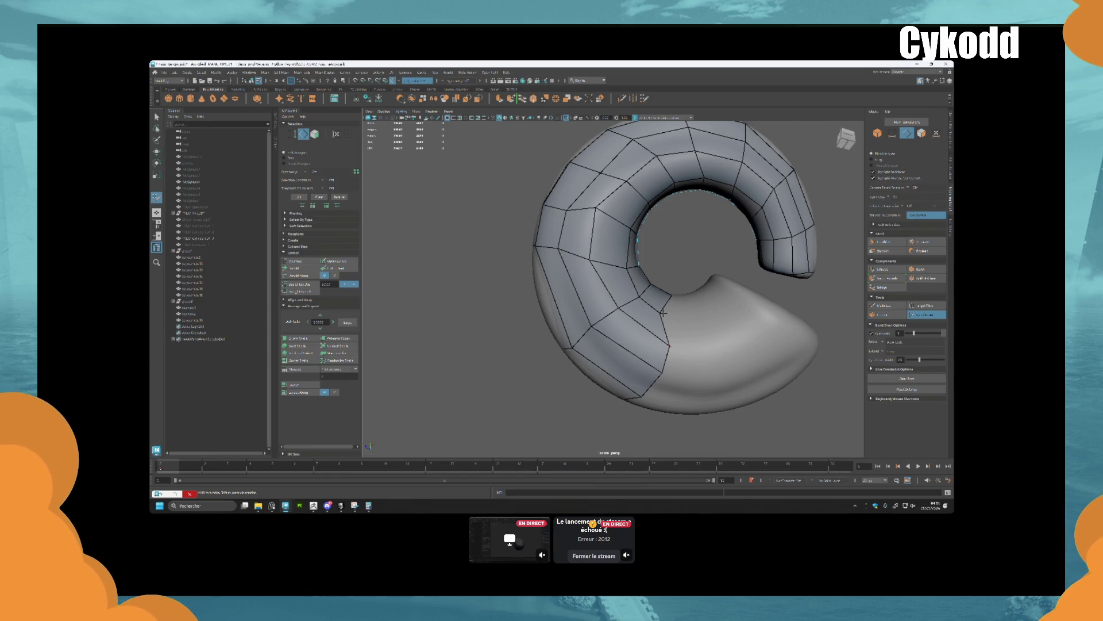
pyautogui.moveTo(663, 313)
pyautogui.keyDown('alt'); pyautogui.mouseDown()
pyautogui.moveTo(583, 307)
pyautogui.moveTo(618, 291)
pyautogui.moveTo(661, 296)
pyautogui.moveTo(560, 262)
pyautogui.moveTo(609, 329)
pyautogui.moveTo(626, 318)
pyautogui.mouseUp(); pyautogui.keyUp('alt')
pyautogui.moveTo(621, 266)
pyautogui.keyDown('alt'); pyautogui.mouseDown()
pyautogui.moveTo(609, 289)
pyautogui.moveTo(604, 264)
pyautogui.moveTo(642, 346)
pyautogui.mouseUp(); pyautogui.keyUp('alt')
pyautogui.keyDown('shift'); pyautogui.click(541, 271); pyautogui.keyUp('shift')
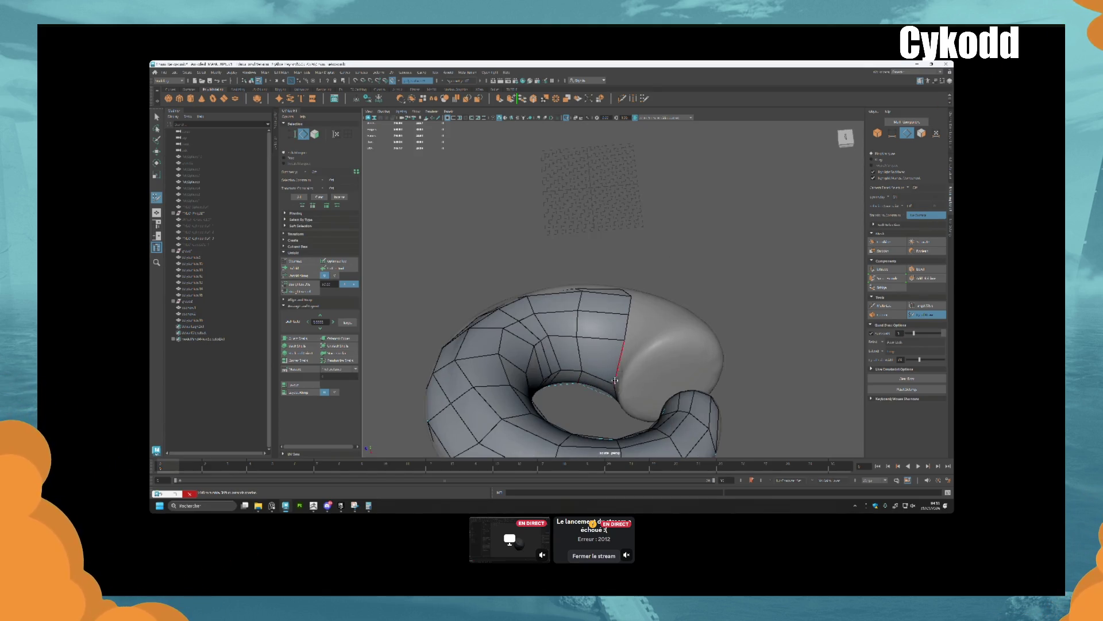
# Add another quad beside the existing strip, following the ring's curve
pyautogui.moveTo(624, 339)
pyautogui.keyDown('alt'); pyautogui.mouseDown()
pyautogui.moveTo(614, 217)
pyautogui.moveTo(592, 247)
pyautogui.moveTo(647, 264)
pyautogui.mouseUp(); pyautogui.keyUp('alt')
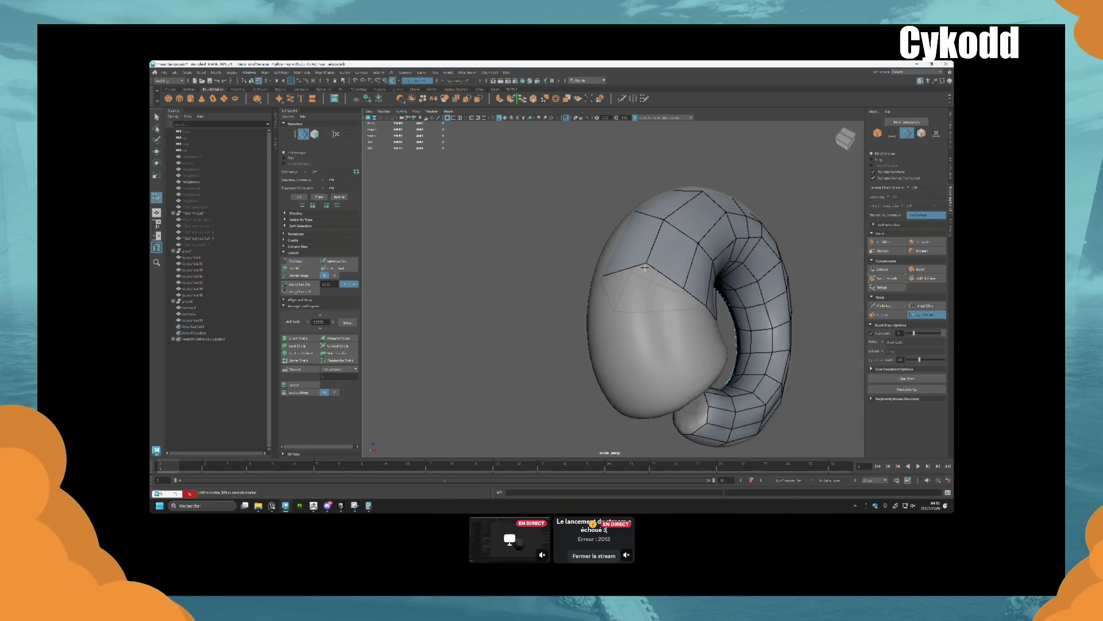
pyautogui.keyDown('alt'); pyautogui.moveTo(699, 288); pyautogui.dragTo(638, 295); pyautogui.keyUp('alt')
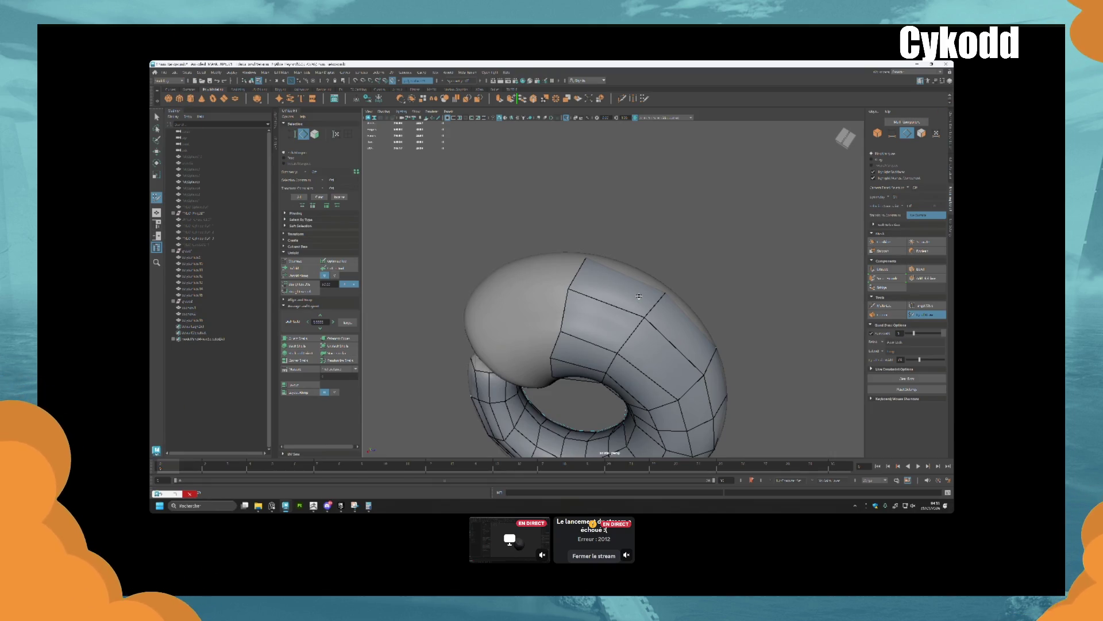
pyautogui.keyDown('alt'); pyautogui.moveTo(639, 296); pyautogui.dragTo(587, 268); pyautogui.keyUp('alt')
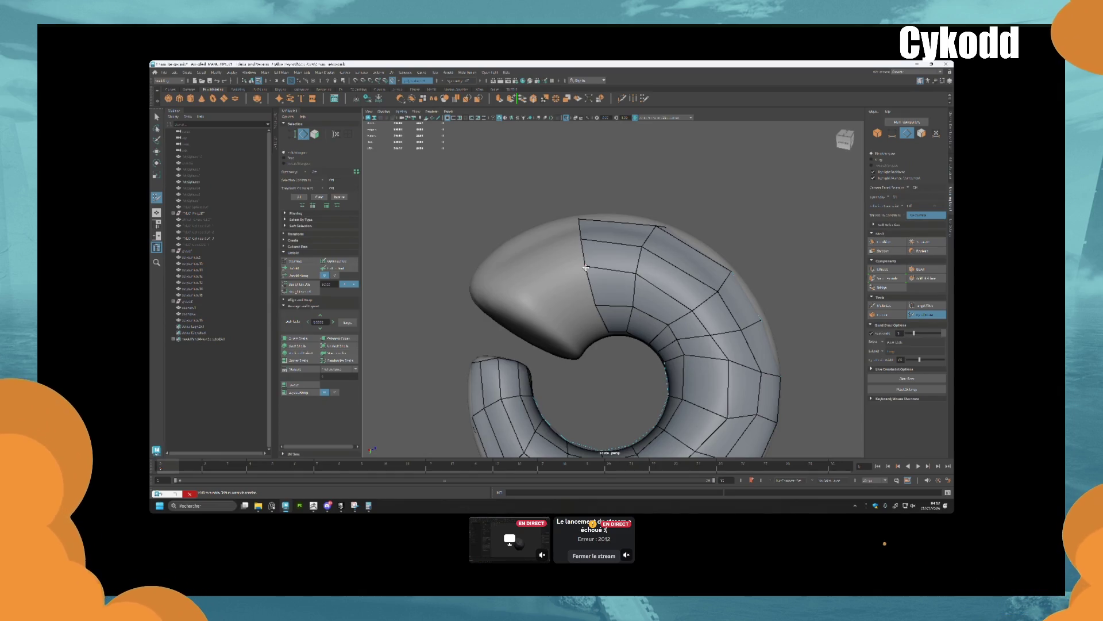
pyautogui.keyDown('alt'); pyautogui.moveTo(586, 268); pyautogui.dragTo(644, 291); pyautogui.keyUp('alt')
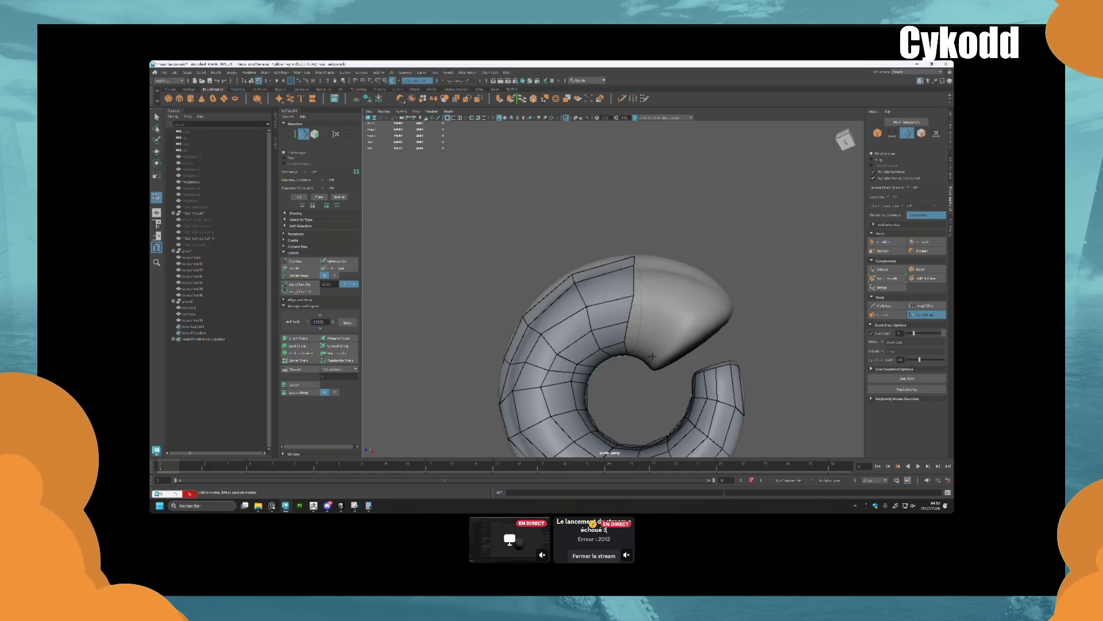
pyautogui.moveTo(655, 347)
pyautogui.keyDown('alt'); pyautogui.mouseDown()
pyautogui.moveTo(691, 301)
pyautogui.moveTo(707, 324)
pyautogui.mouseUp(); pyautogui.keyUp('alt')
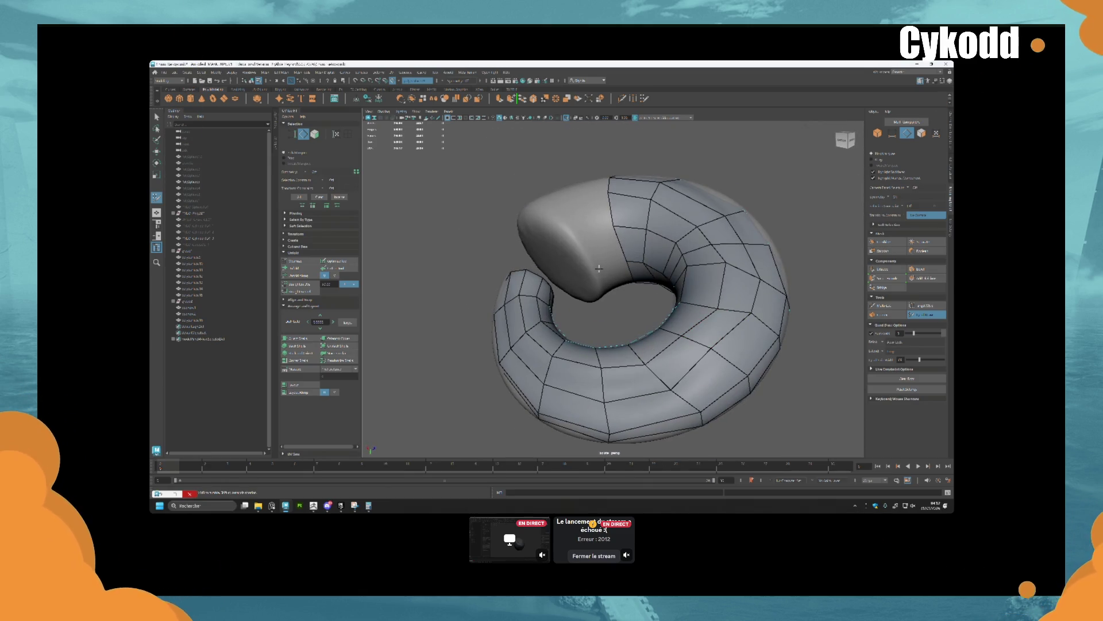
pyautogui.moveTo(611, 253)
pyautogui.keyDown('alt'); pyautogui.mouseDown()
pyautogui.moveTo(573, 282)
pyautogui.moveTo(573, 314)
pyautogui.moveTo(573, 280)
pyautogui.moveTo(636, 254)
pyautogui.moveTo(633, 243)
pyautogui.moveTo(618, 283)
pyautogui.moveTo(597, 283)
pyautogui.moveTo(599, 270)
pyautogui.mouseUp(); pyautogui.keyUp('alt')
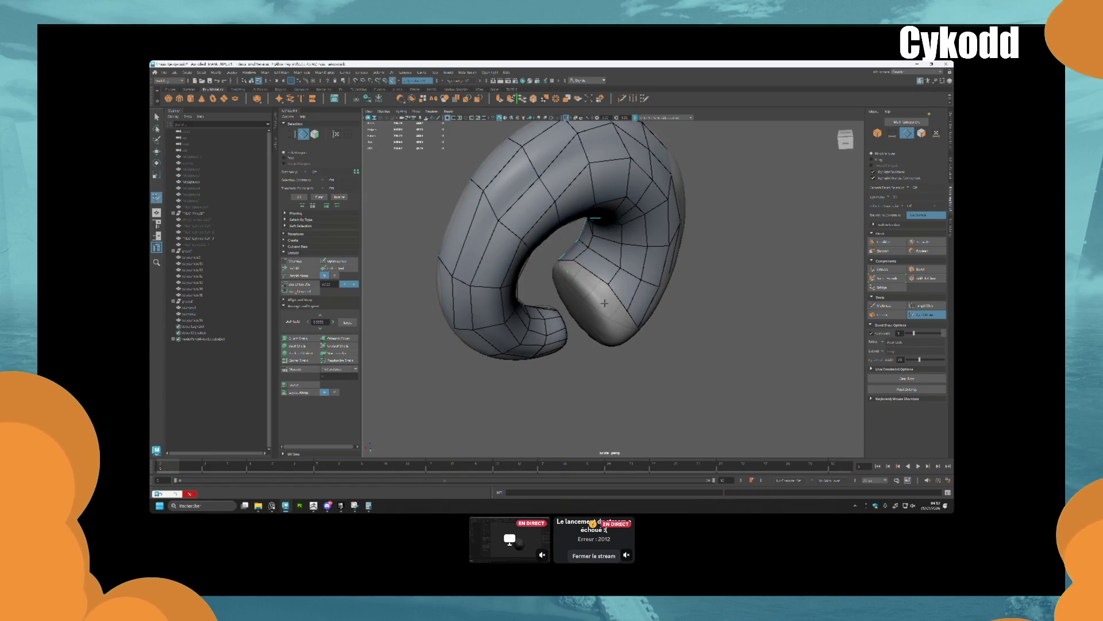
pyautogui.click(587, 471)
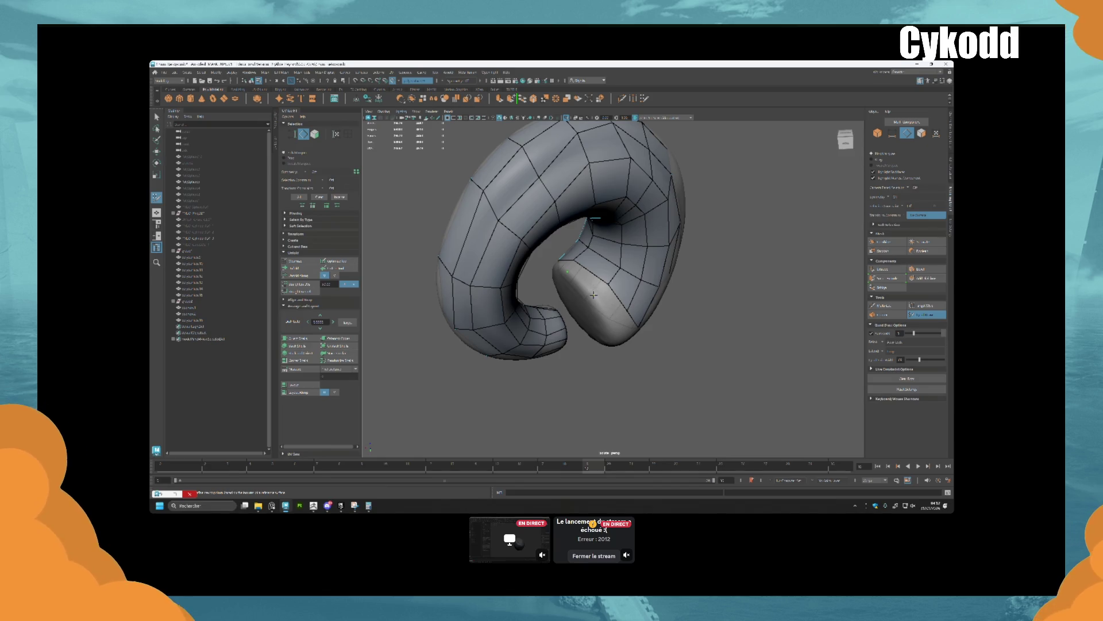
pyautogui.moveTo(603, 321)
pyautogui.keyDown('alt'); pyautogui.mouseDown()
pyautogui.moveTo(681, 271)
pyautogui.moveTo(707, 278)
pyautogui.moveTo(689, 300)
pyautogui.mouseUp(); pyautogui.keyUp('alt')
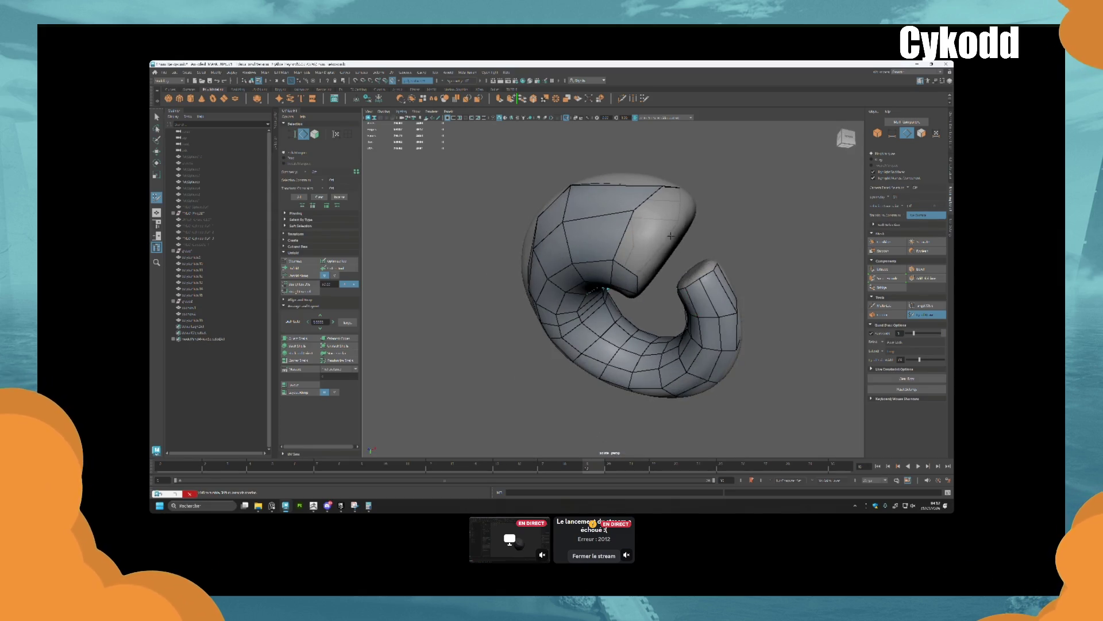
pyautogui.moveTo(641, 244)
pyautogui.keyDown('alt'); pyautogui.mouseDown()
pyautogui.moveTo(651, 256)
pyautogui.moveTo(609, 248)
pyautogui.mouseUp(); pyautogui.keyUp('alt')
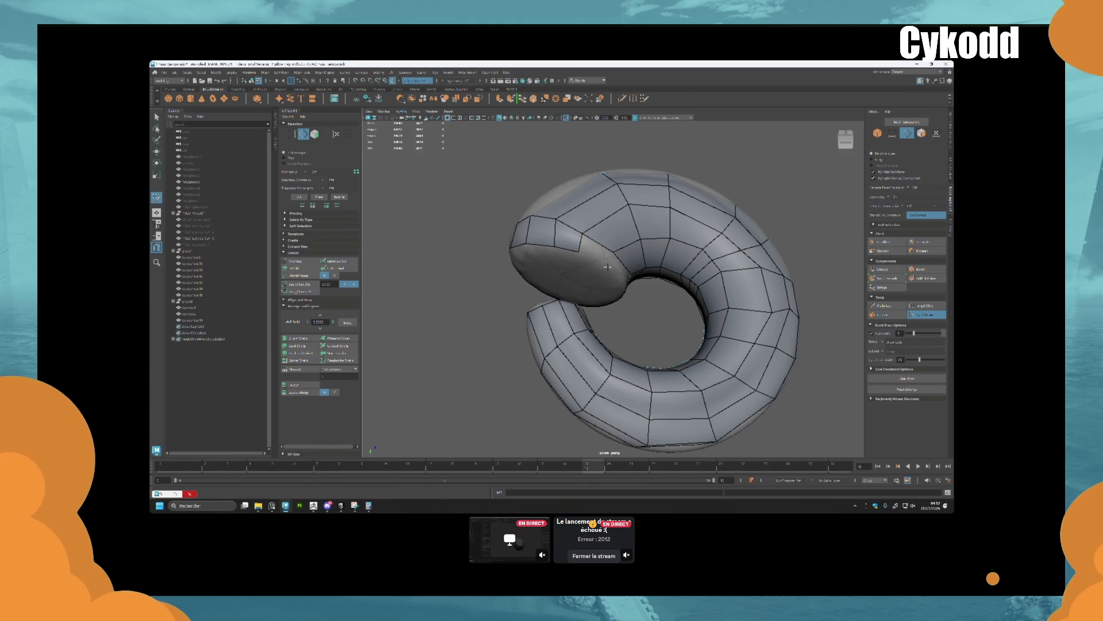
pyautogui.keyDown('alt'); pyautogui.moveTo(592, 248); pyautogui.dragTo(602, 275); pyautogui.keyUp('alt')
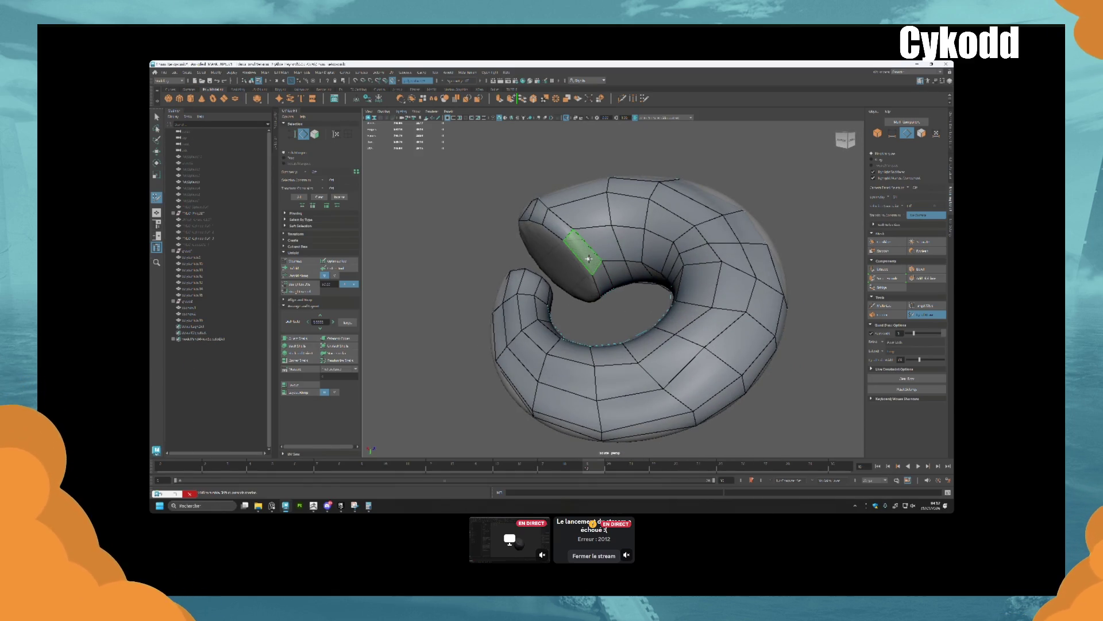
pyautogui.keyDown('alt'); pyautogui.moveTo(667, 235); pyautogui.dragTo(644, 245); pyautogui.keyUp('alt')
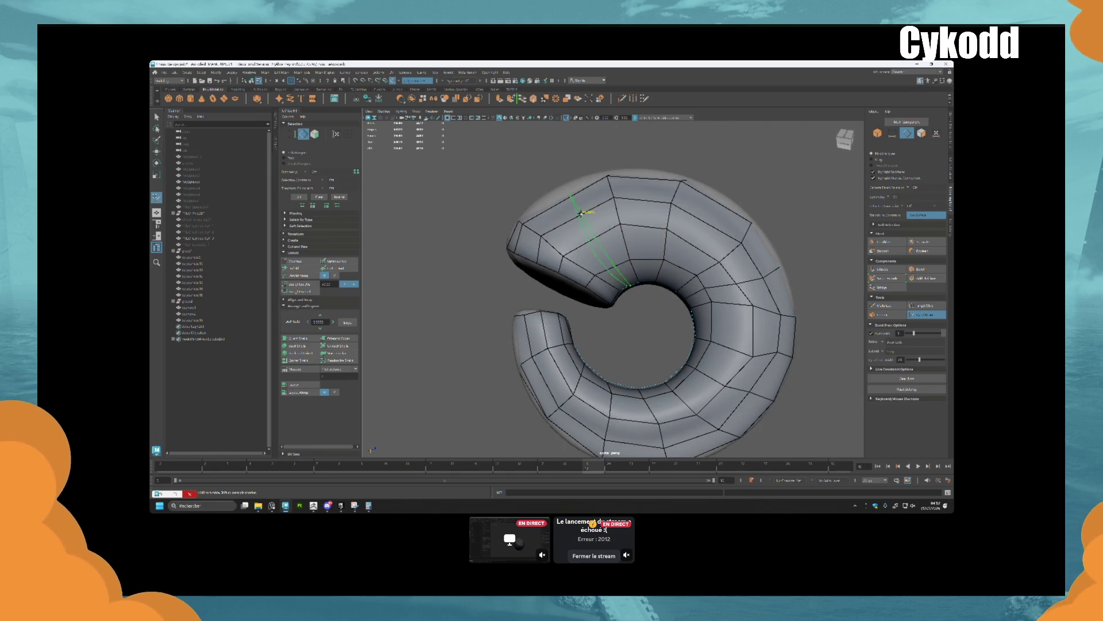
pyautogui.moveTo(569, 231)
pyautogui.keyDown('alt'); pyautogui.mouseDown()
pyautogui.moveTo(644, 209)
pyautogui.moveTo(633, 221)
pyautogui.mouseUp(); pyautogui.keyUp('alt')
pyautogui.scroll(10, 575, 287)
pyautogui.moveTo(560, 319)
pyautogui.keyDown('alt'); pyautogui.mouseDown()
pyautogui.moveTo(525, 312)
pyautogui.moveTo(632, 276)
pyautogui.mouseUp(); pyautogui.keyUp('alt')
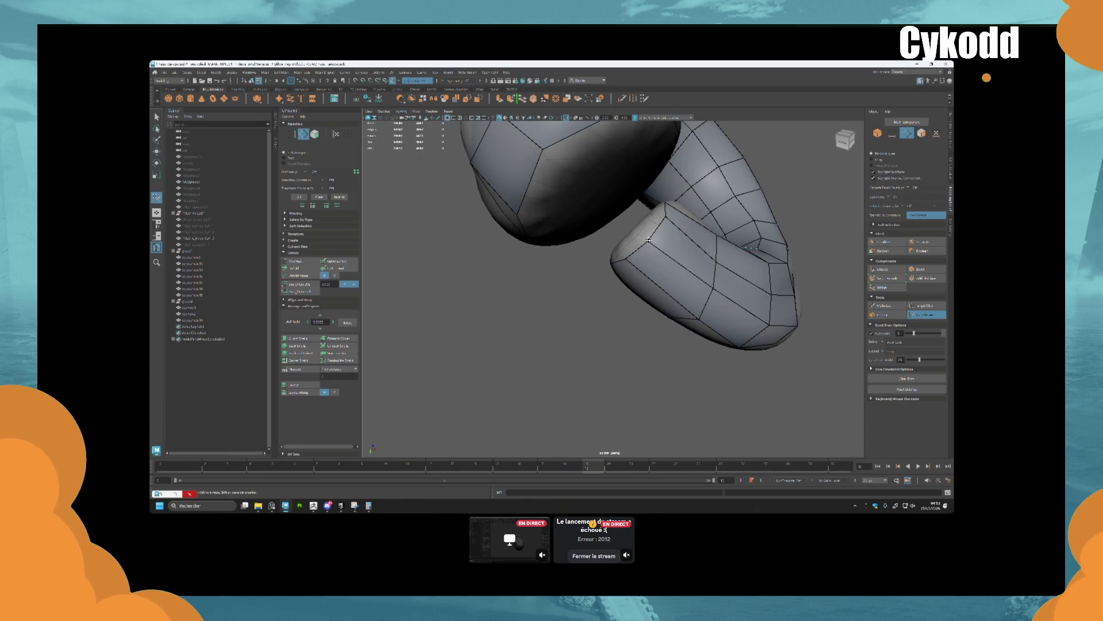
pyautogui.moveTo(645, 237)
pyautogui.keyDown('alt'); pyautogui.mouseDown()
pyautogui.moveTo(697, 234)
pyautogui.moveTo(648, 236)
pyautogui.moveTo(680, 244)
pyautogui.mouseUp(); pyautogui.keyUp('alt')
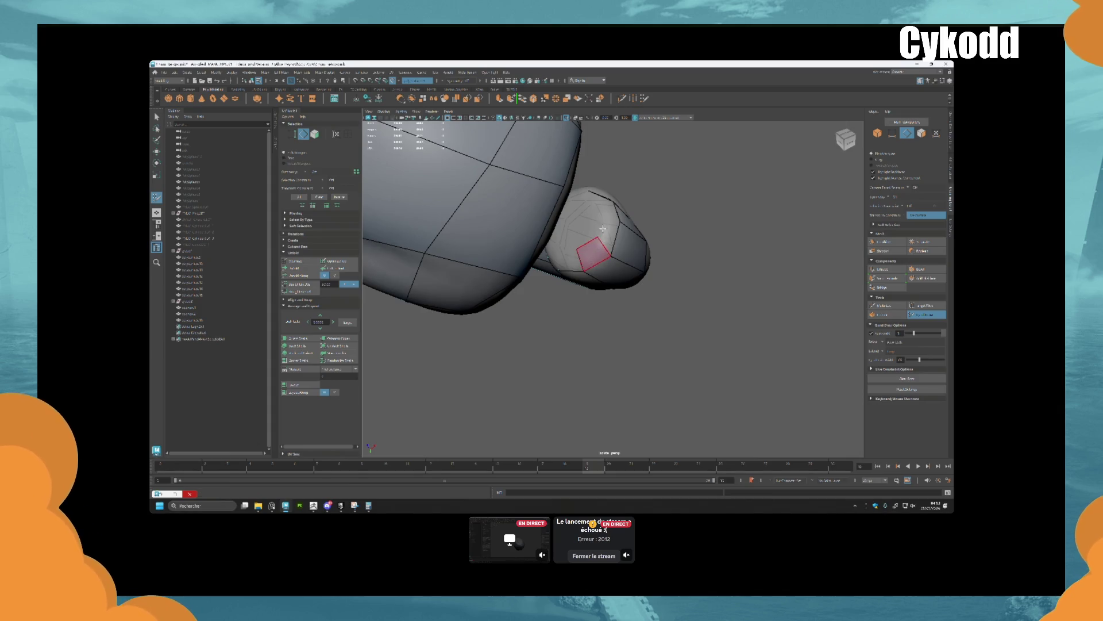
pyautogui.moveTo(597, 224)
pyautogui.keyDown('alt'); pyautogui.mouseDown()
pyautogui.moveTo(609, 234)
pyautogui.moveTo(615, 201)
pyautogui.moveTo(626, 212)
pyautogui.mouseUp(); pyautogui.keyUp('alt')
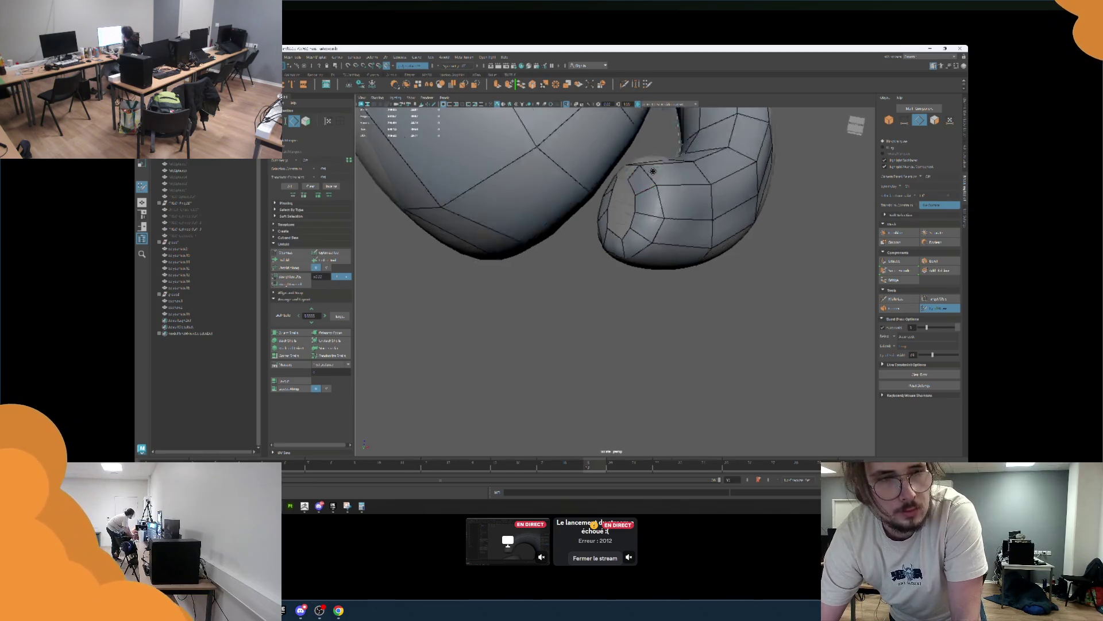
# Maximize Chrome and search YouTube for 'lore wow fr playlist'
pyautogui.hotkey('alt', 'Tab')
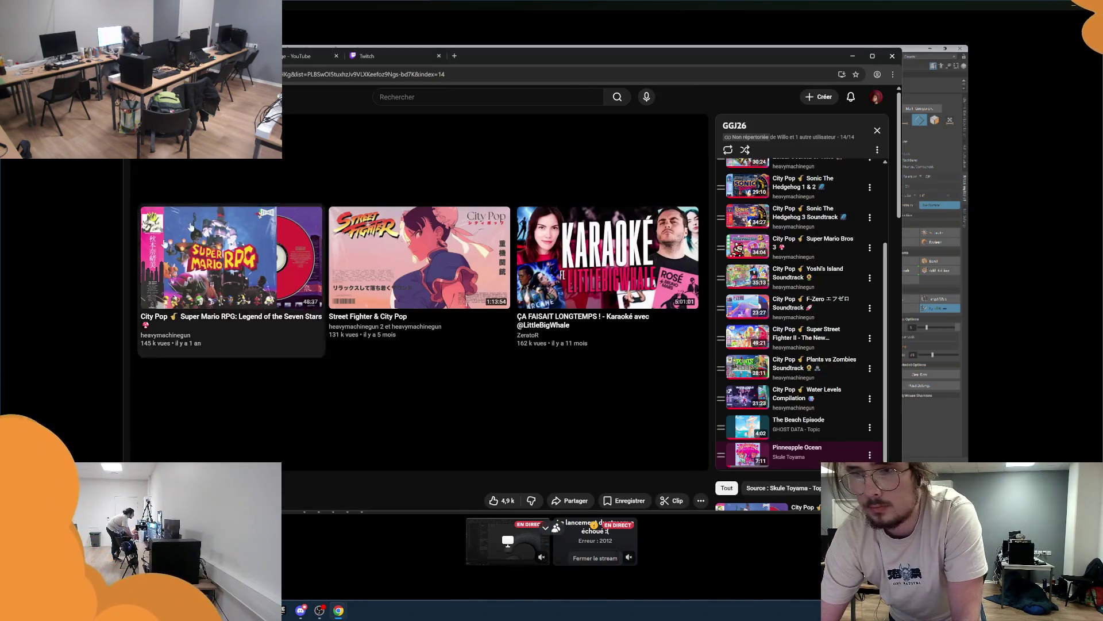
pyautogui.click(872, 56)
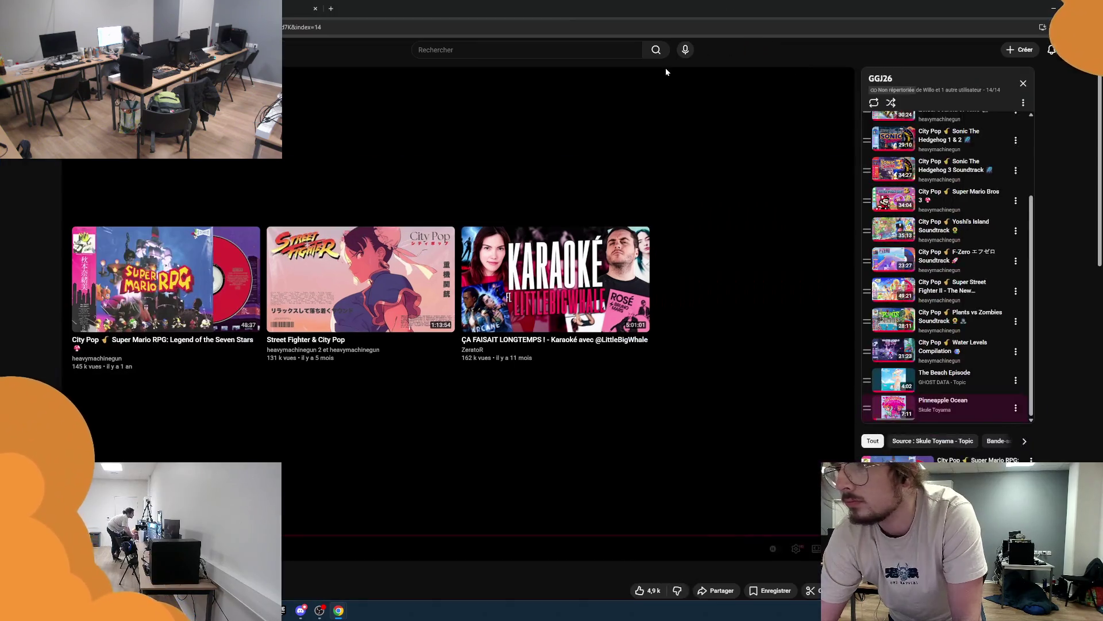
pyautogui.click(521, 51)
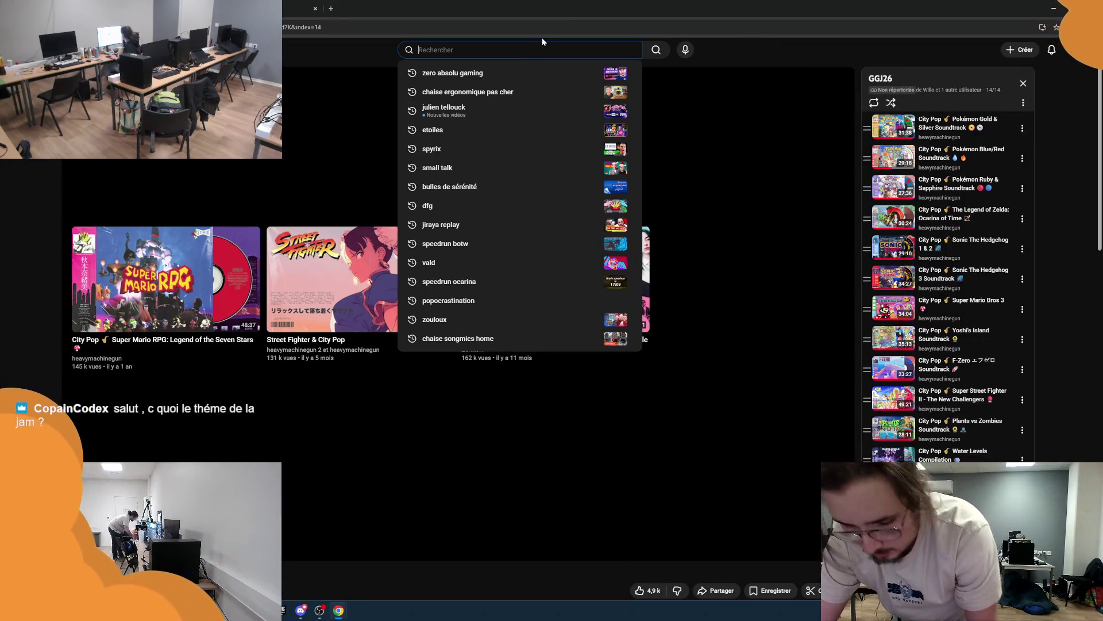
pyautogui.write('lore ')
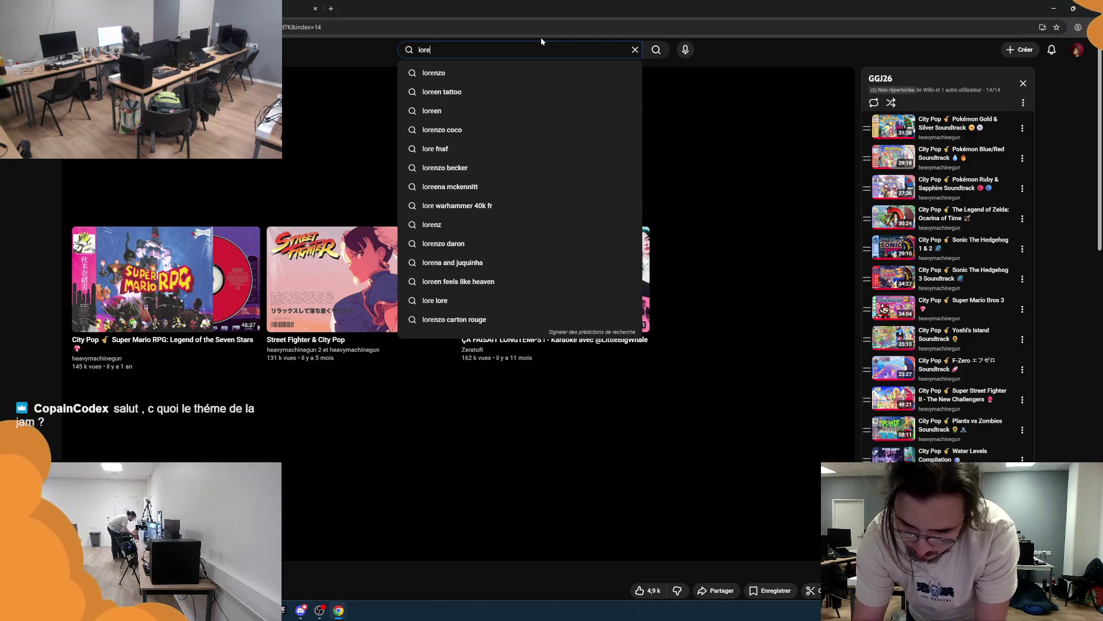
pyautogui.write('wow ')
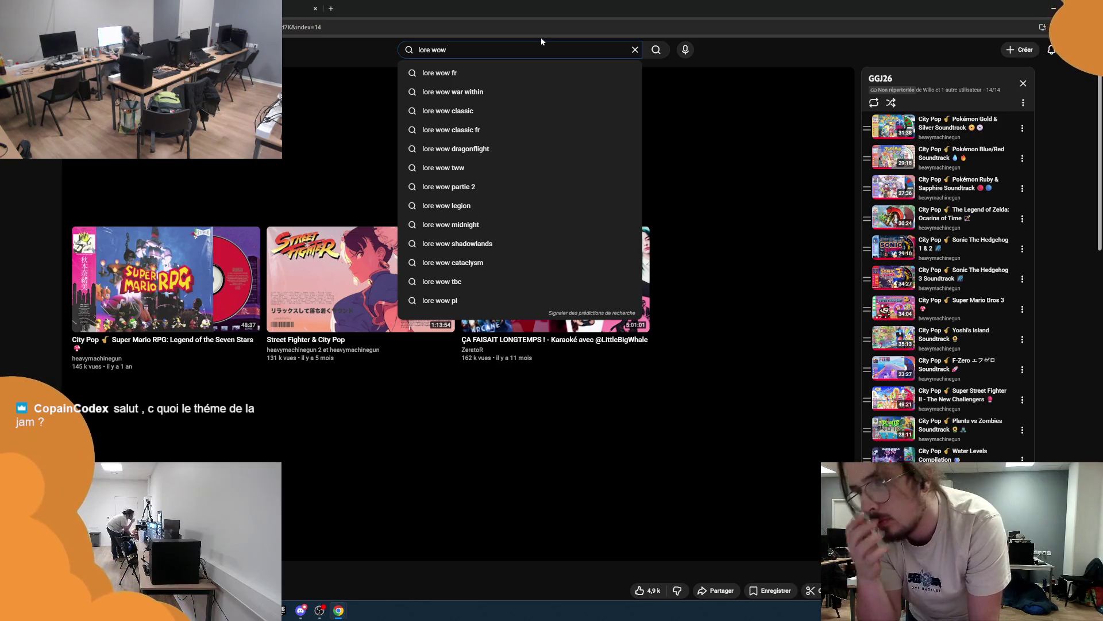
pyautogui.write('fr ')
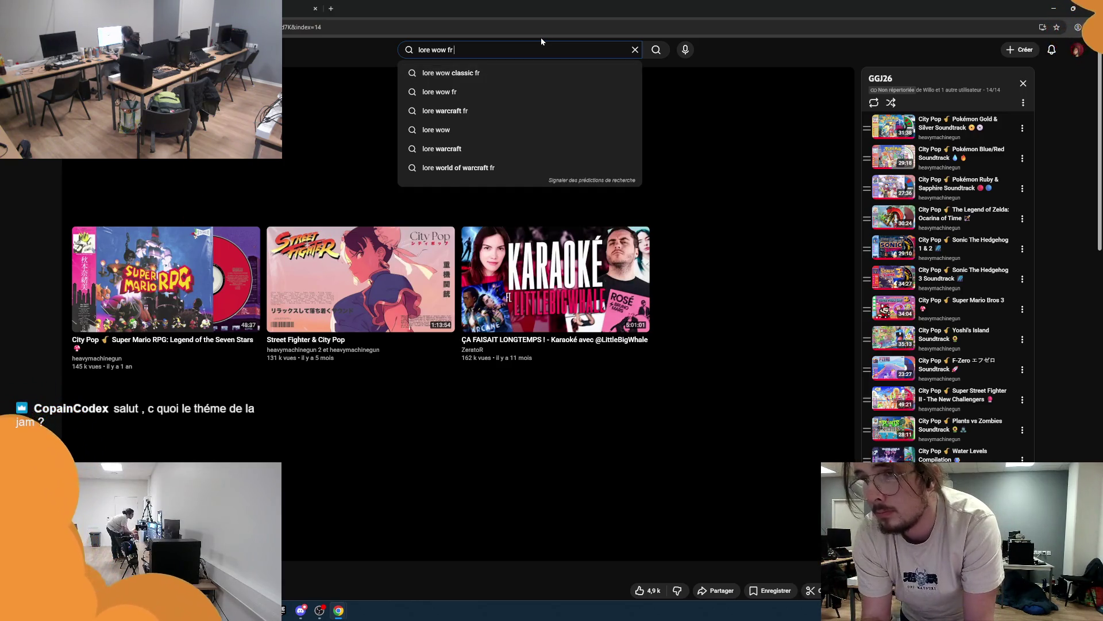
pyautogui.write('playlist')
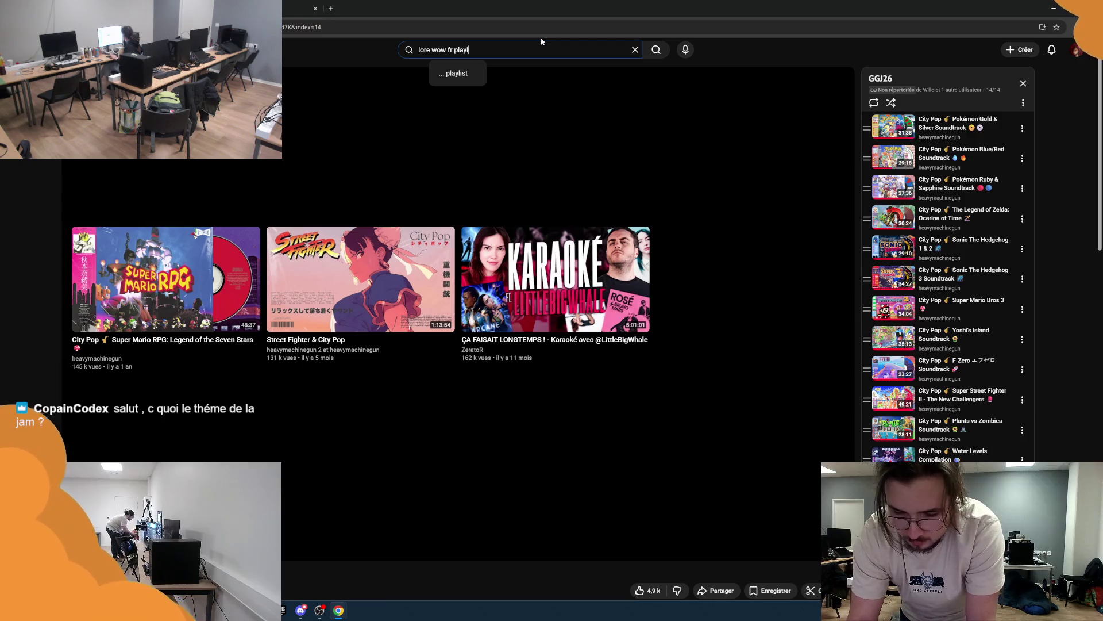
pyautogui.press('Return')
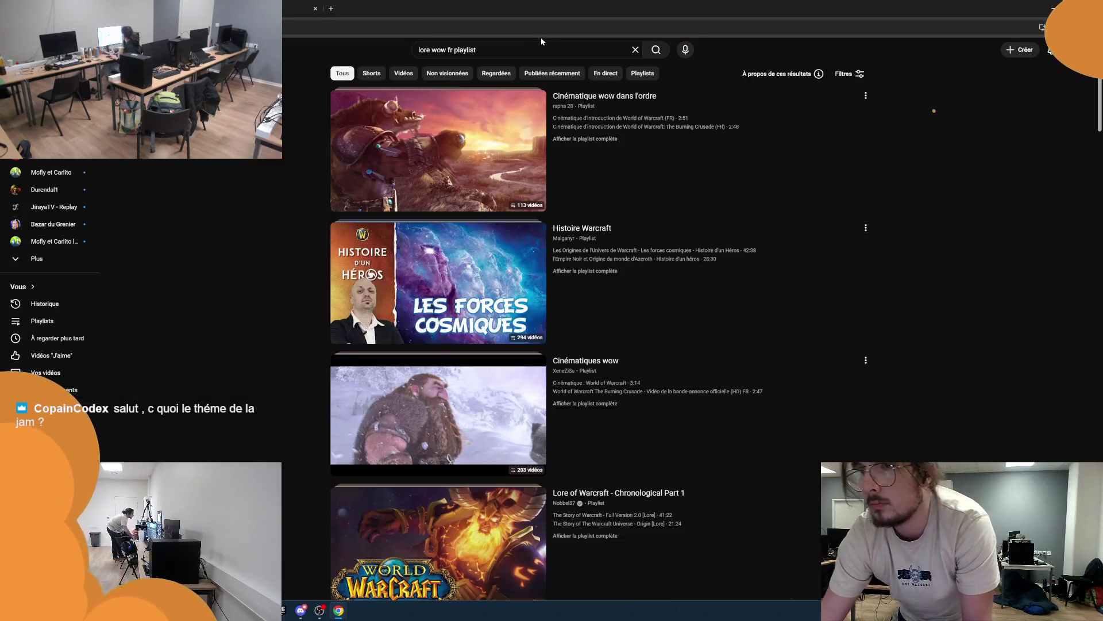
# Open the full Histoire Warcraft playlist and play it all from the first video
pyautogui.moveTo(520, 120)
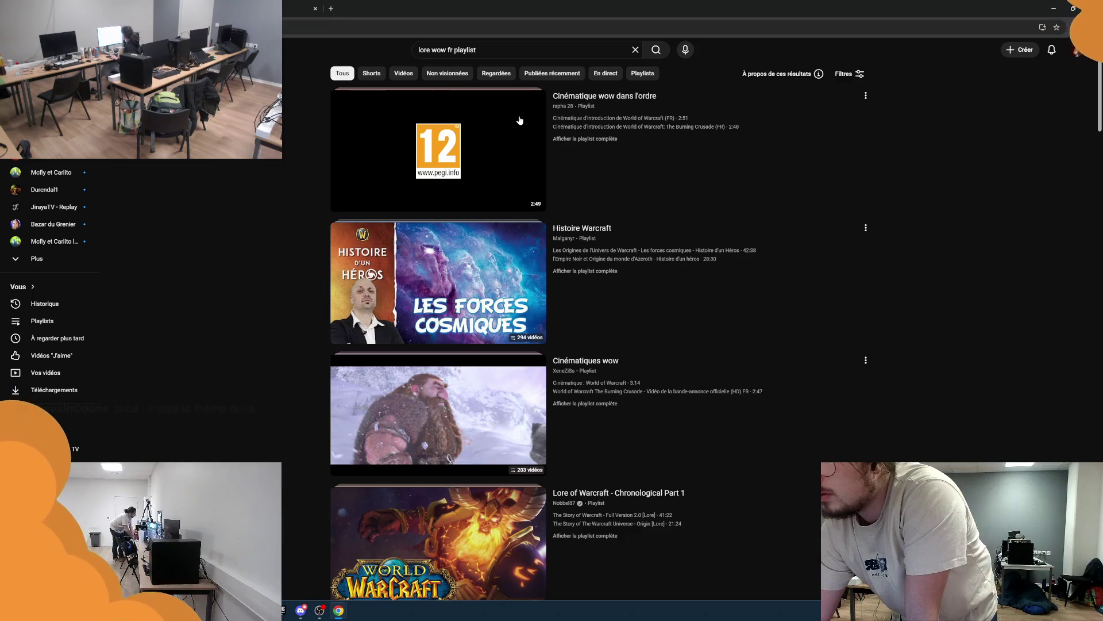
pyautogui.click(599, 97)
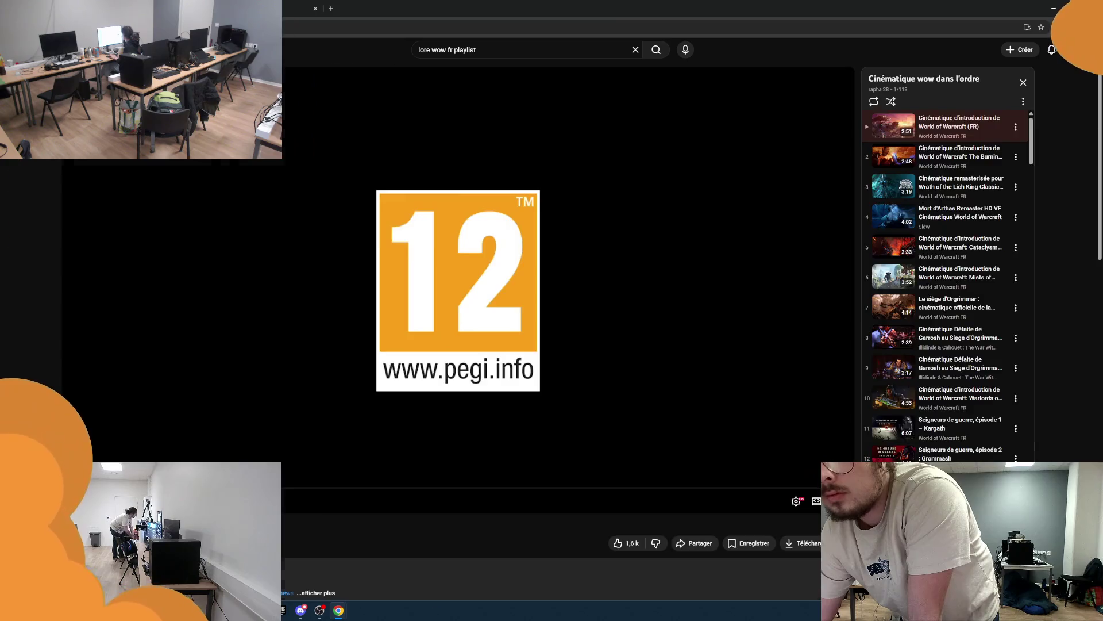
pyautogui.hotkey('alt', 'Left')
pyautogui.moveTo(570, 232)
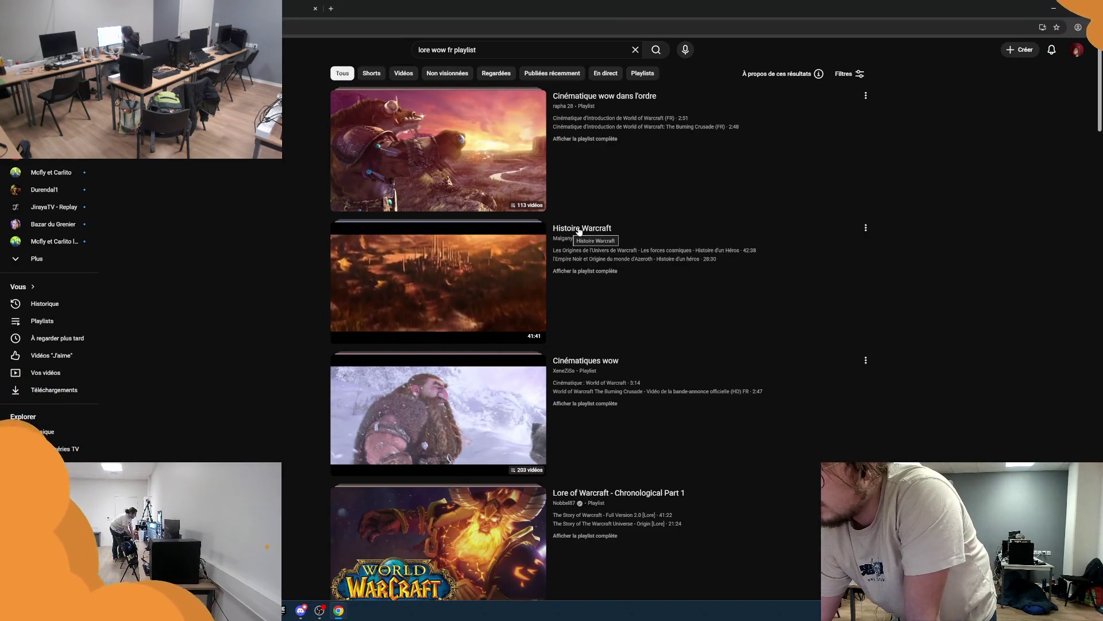
pyautogui.moveTo(642, 368)
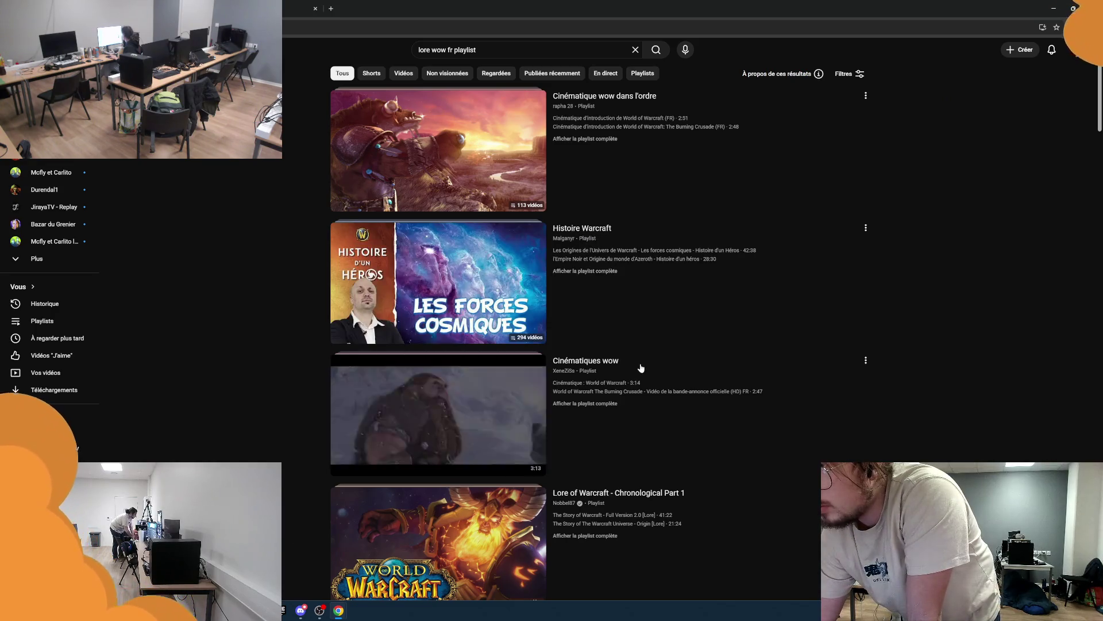
pyautogui.moveTo(591, 270)
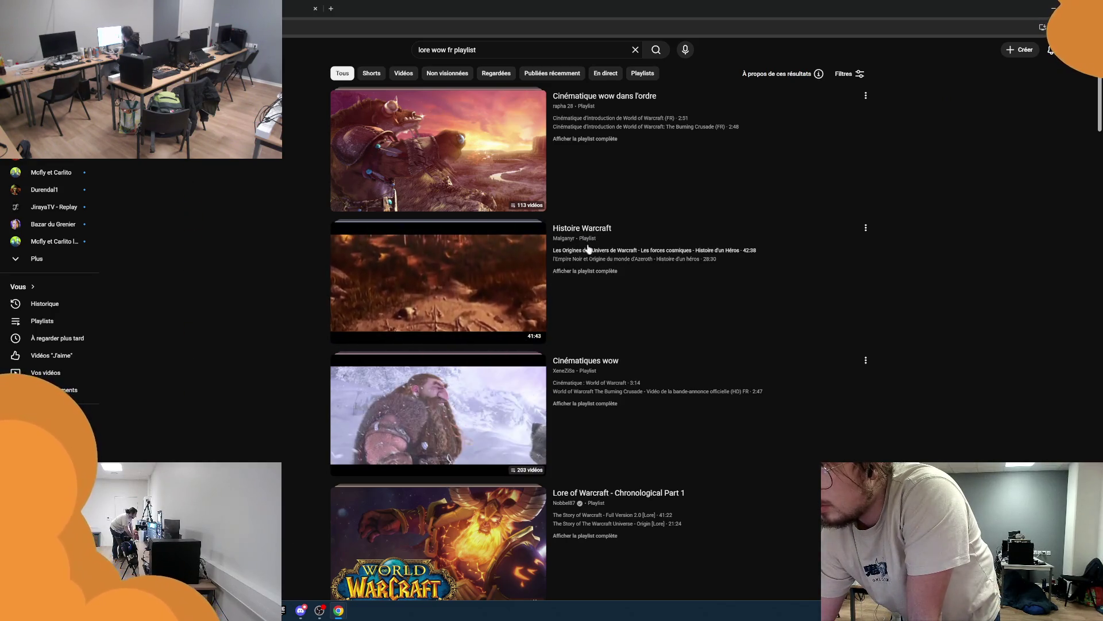
pyautogui.click(591, 271)
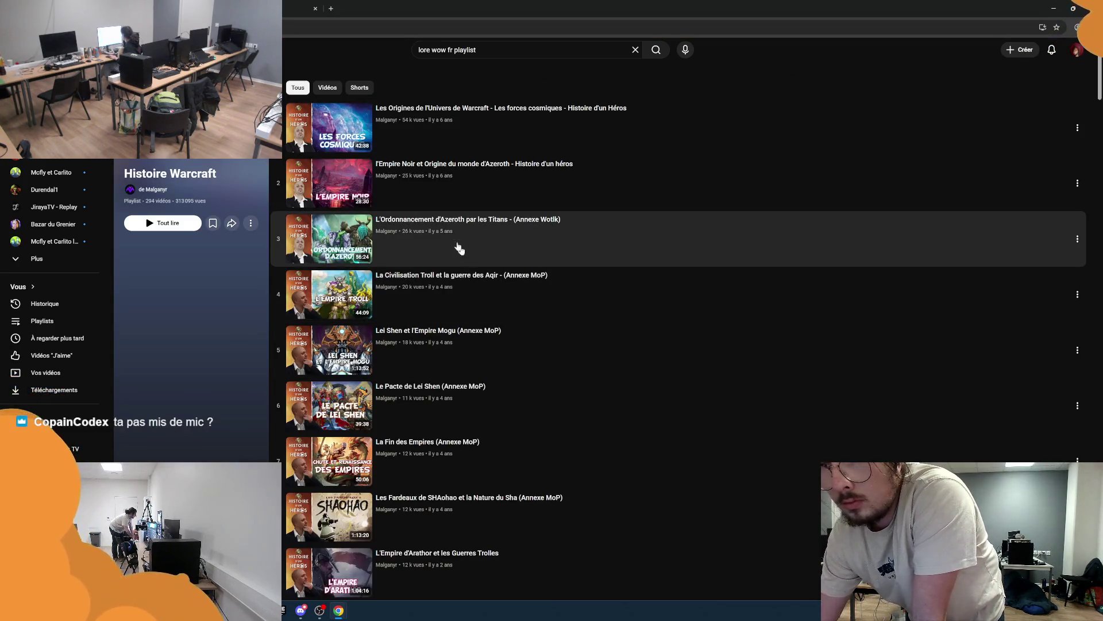
pyautogui.scroll(-4, 399, 241)
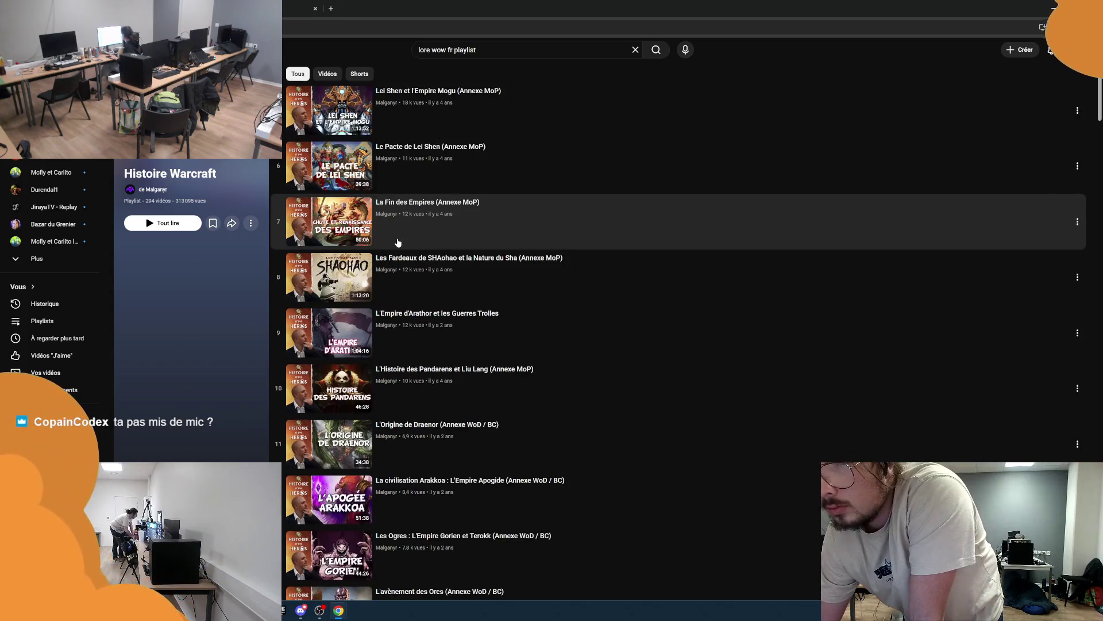
pyautogui.scroll(-2, 398, 243)
pyautogui.scroll(-6, 398, 242)
pyautogui.scroll(13, 396, 242)
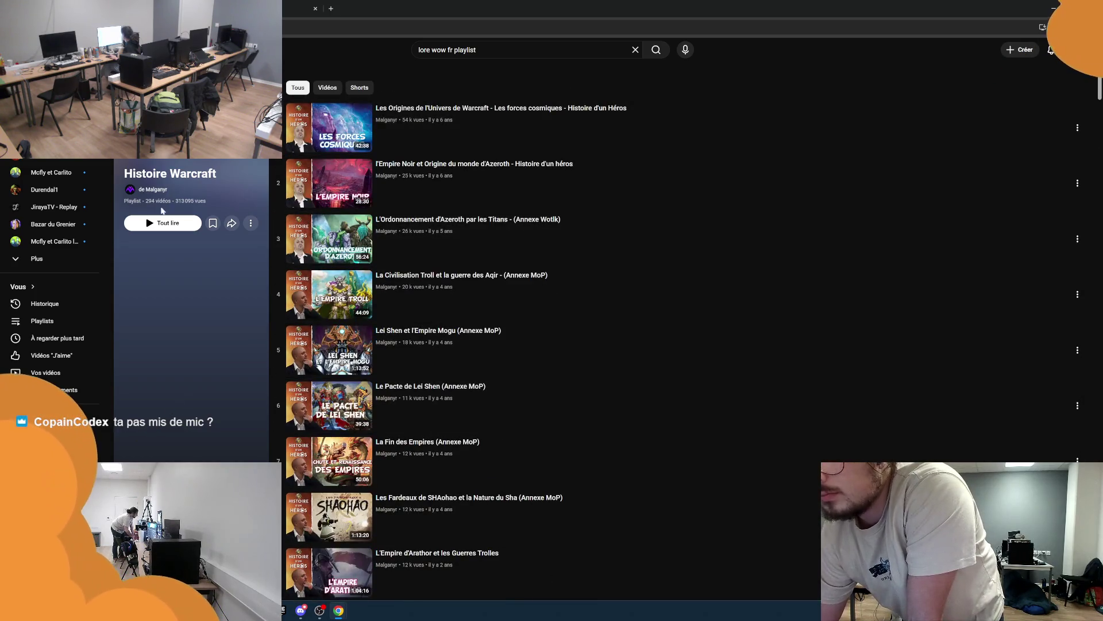
pyautogui.click(170, 223)
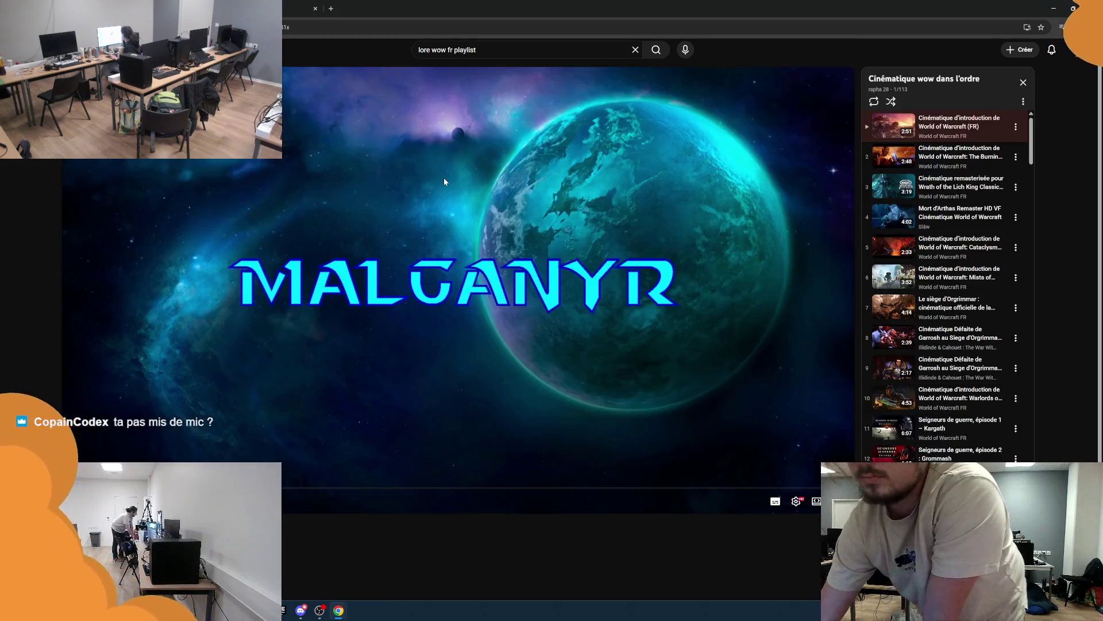
# Switch the Histoire Warcraft lore video to fullscreen and let it play
pyautogui.click(837, 500)
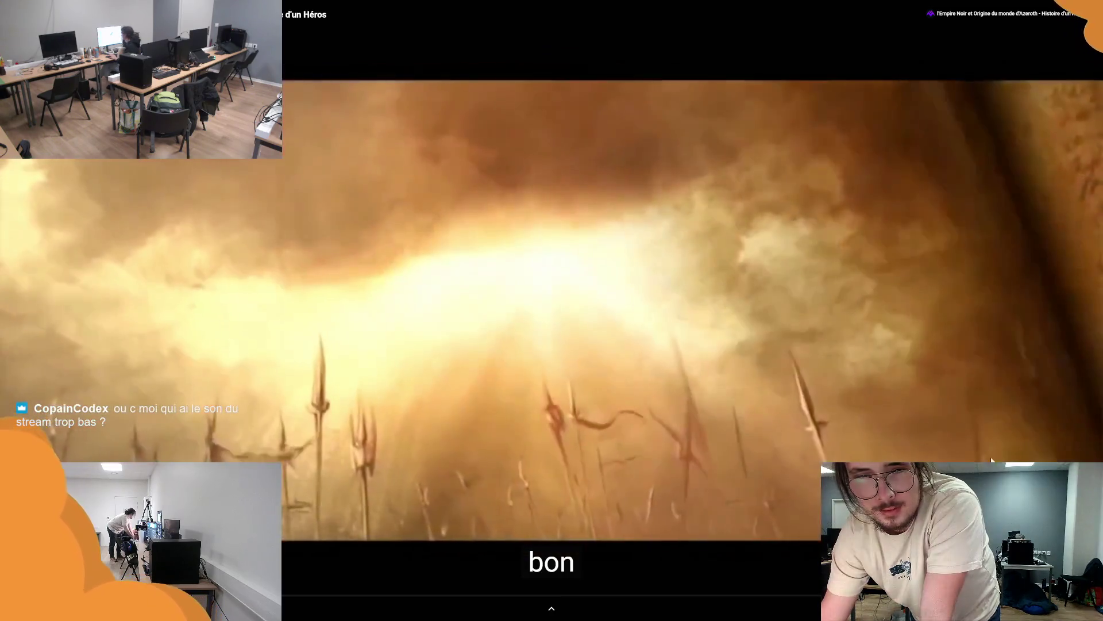
pyautogui.scroll(-1, 551, 310)
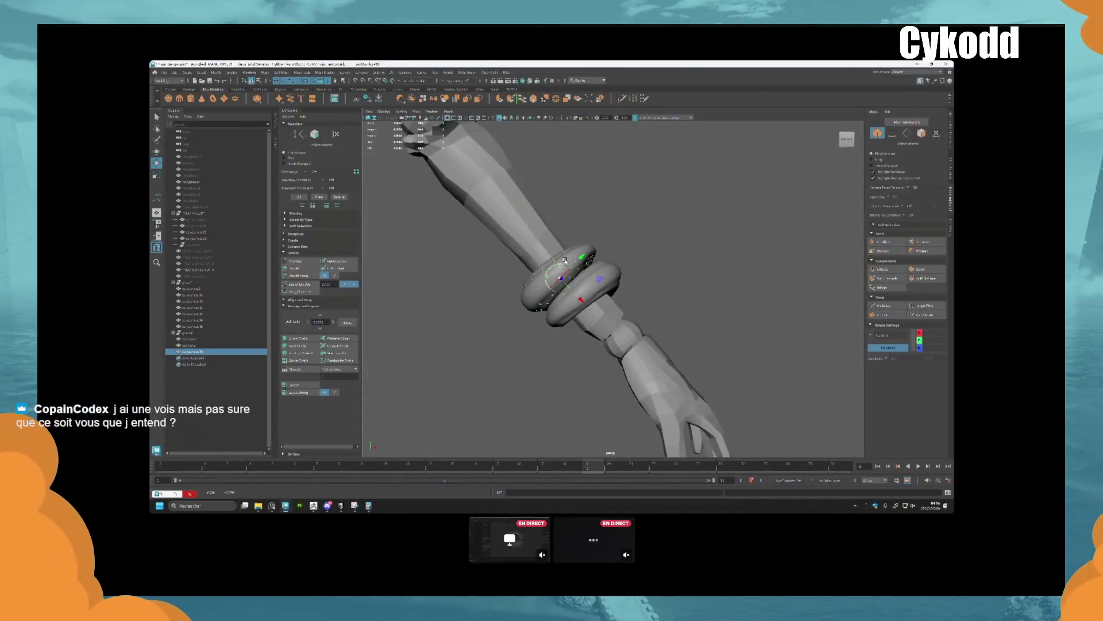
# Switch to Move, select the other bracelet ring on the arm, and toggle its manipulator axis orientation
pyautogui.moveTo(565, 261)
pyautogui.keyDown('alt'); pyautogui.mouseDown()
pyautogui.moveTo(658, 273)
pyautogui.moveTo(619, 279)
pyautogui.moveTo(623, 261)
pyautogui.mouseUp(); pyautogui.keyUp('alt')
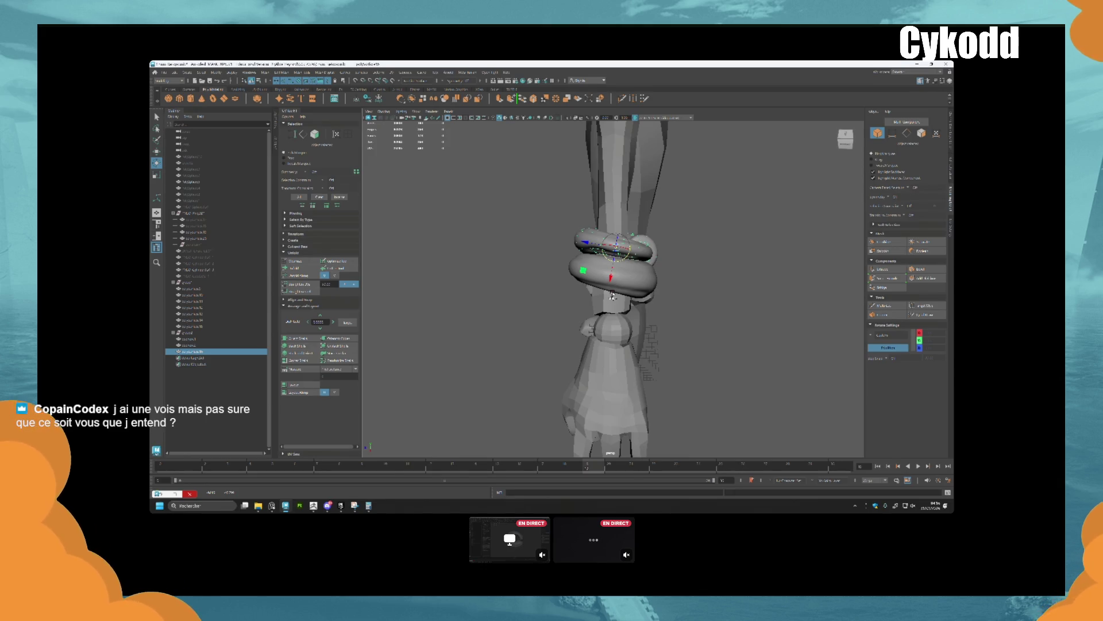
pyautogui.press('w')
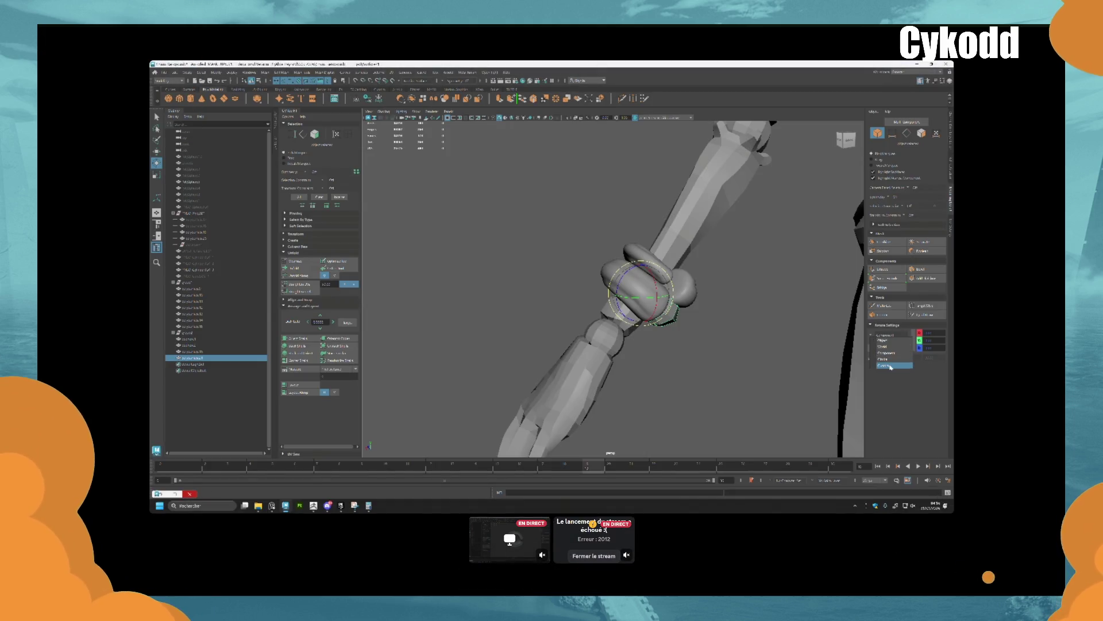
pyautogui.click(647, 312)
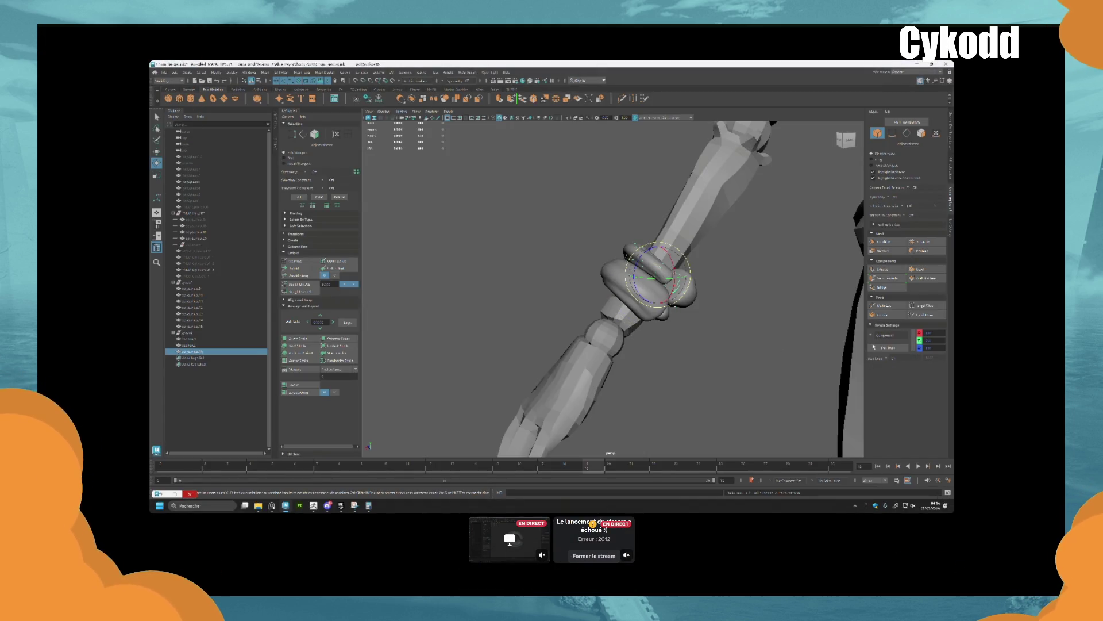
pyautogui.moveTo(617, 285)
pyautogui.keyDown('alt'); pyautogui.mouseDown()
pyautogui.moveTo(681, 308)
pyautogui.moveTo(659, 317)
pyautogui.mouseUp(); pyautogui.keyUp('alt')
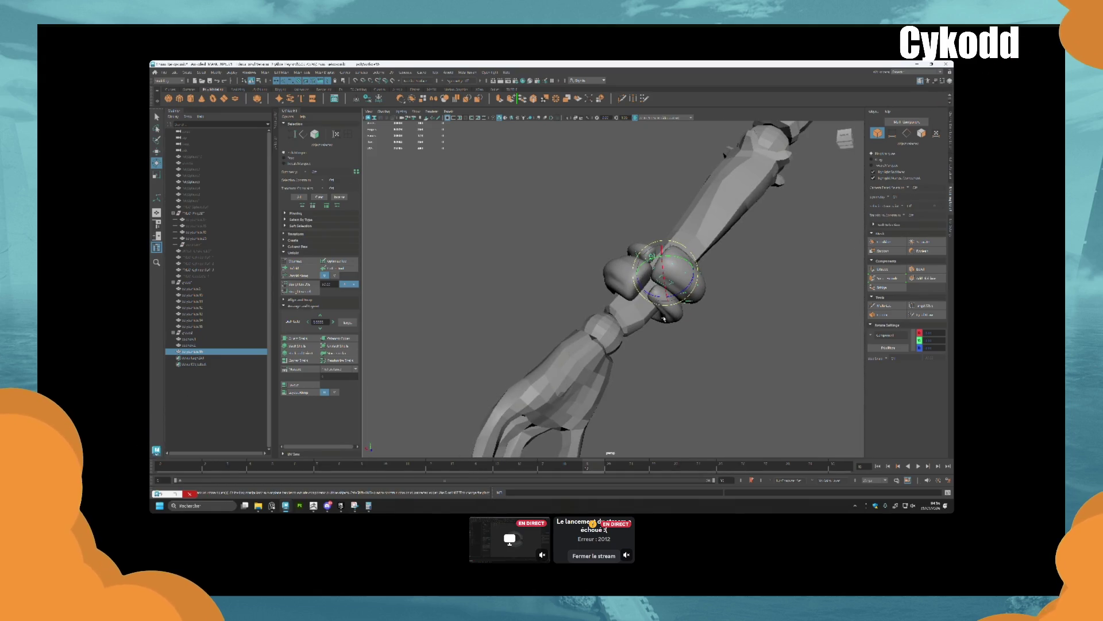
pyautogui.click(663, 318)
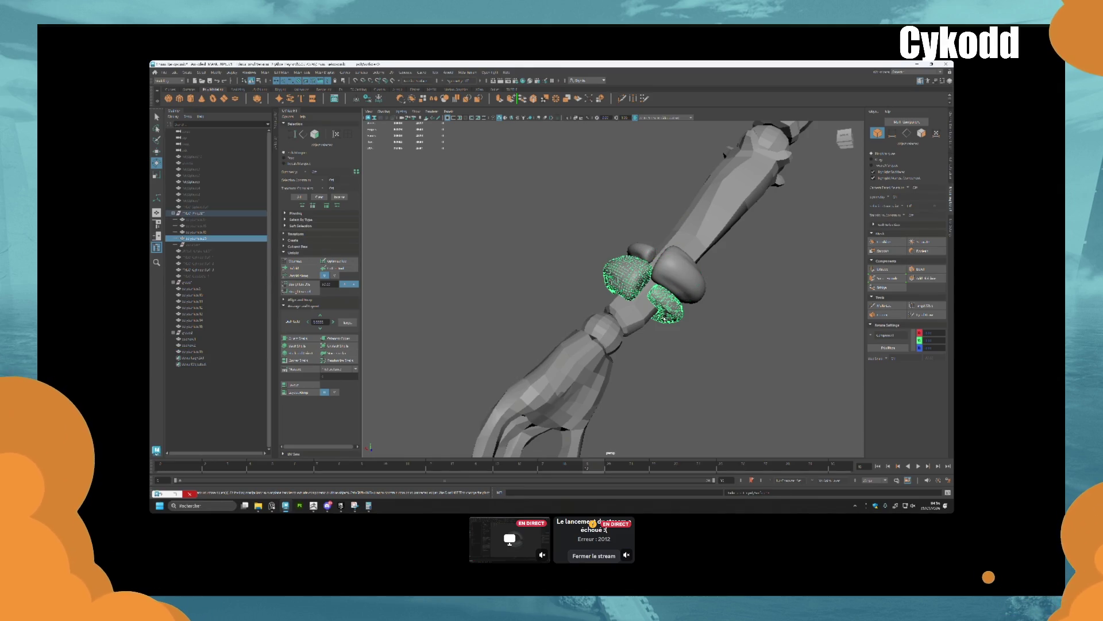